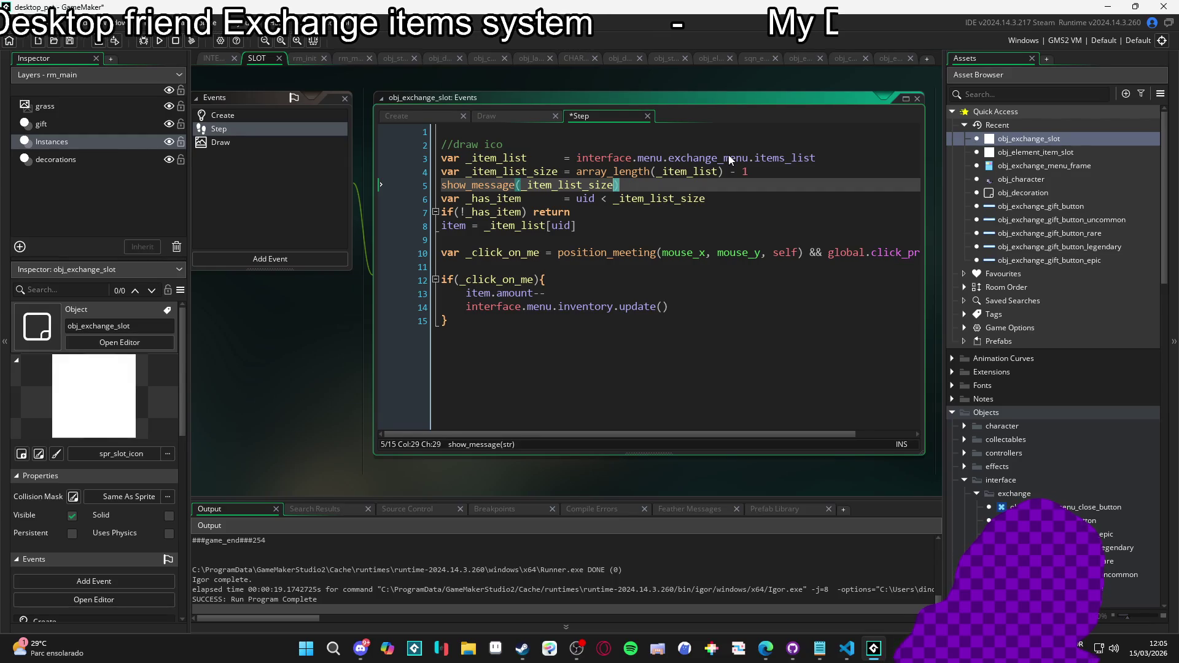
Delete the show_message debug line from the slot's Step code
key(shift+Home)
key(BackSpace)
key(Down)
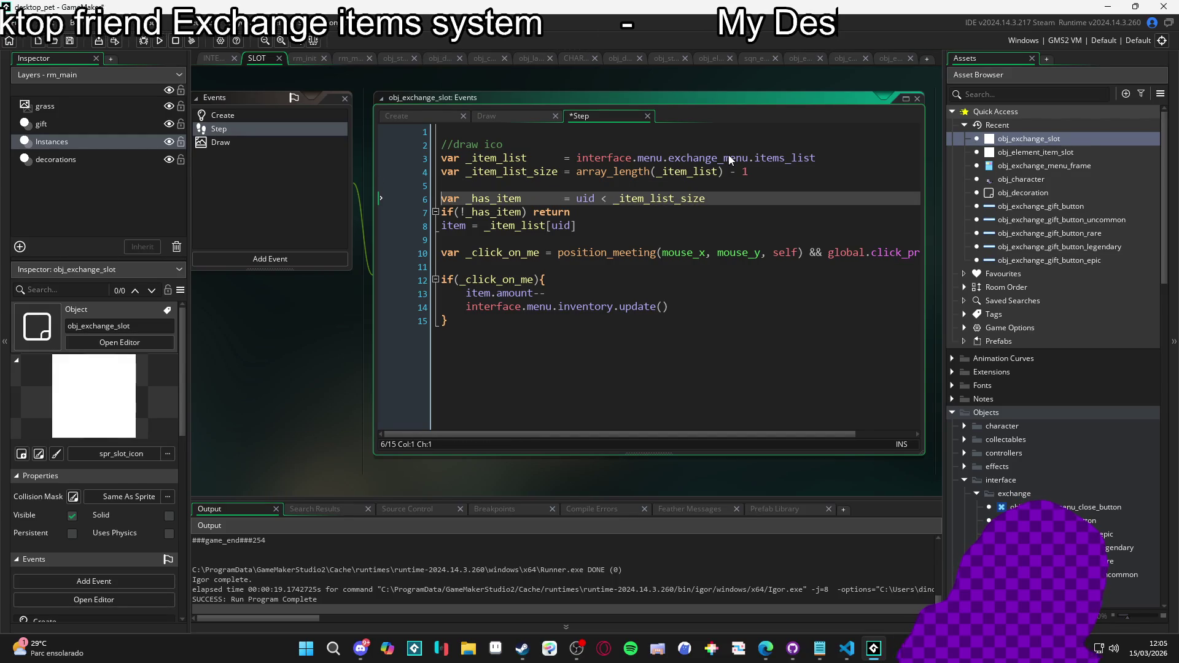
key(ctrl+Right)
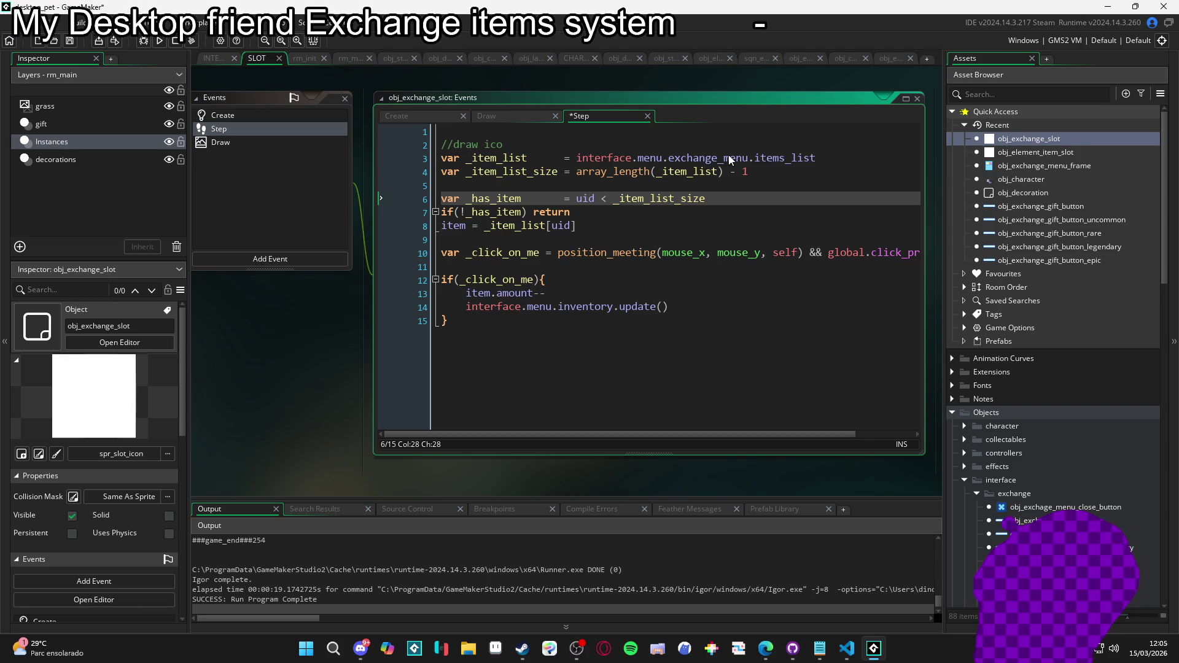
Remove the '- 1' and the blank line above _has_item, then run the game with F5
key(Up)
key(Up)
key(End)
key(Left)
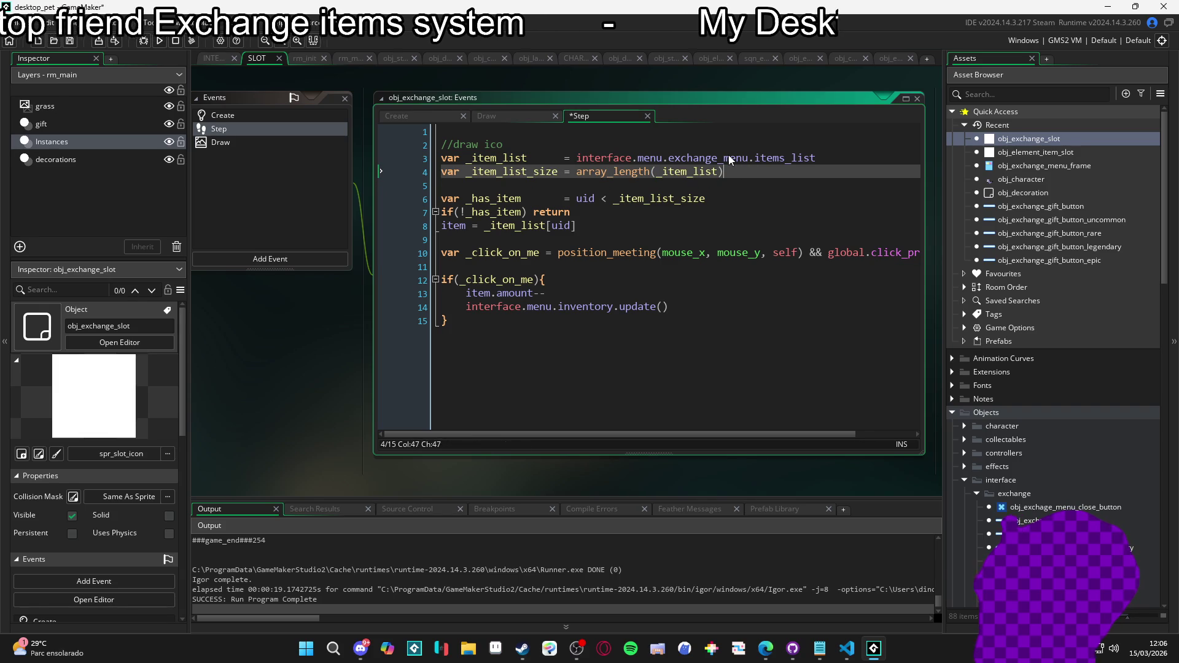
key(Down)
key(Down)
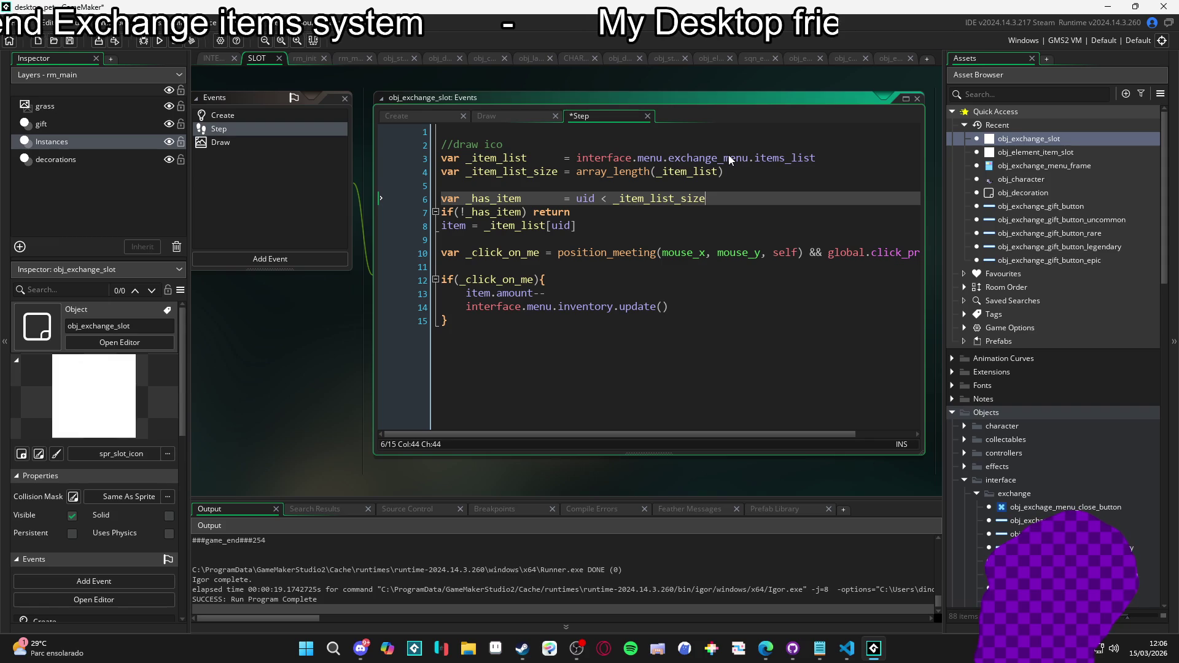
key(Up)
key(BackSpace)
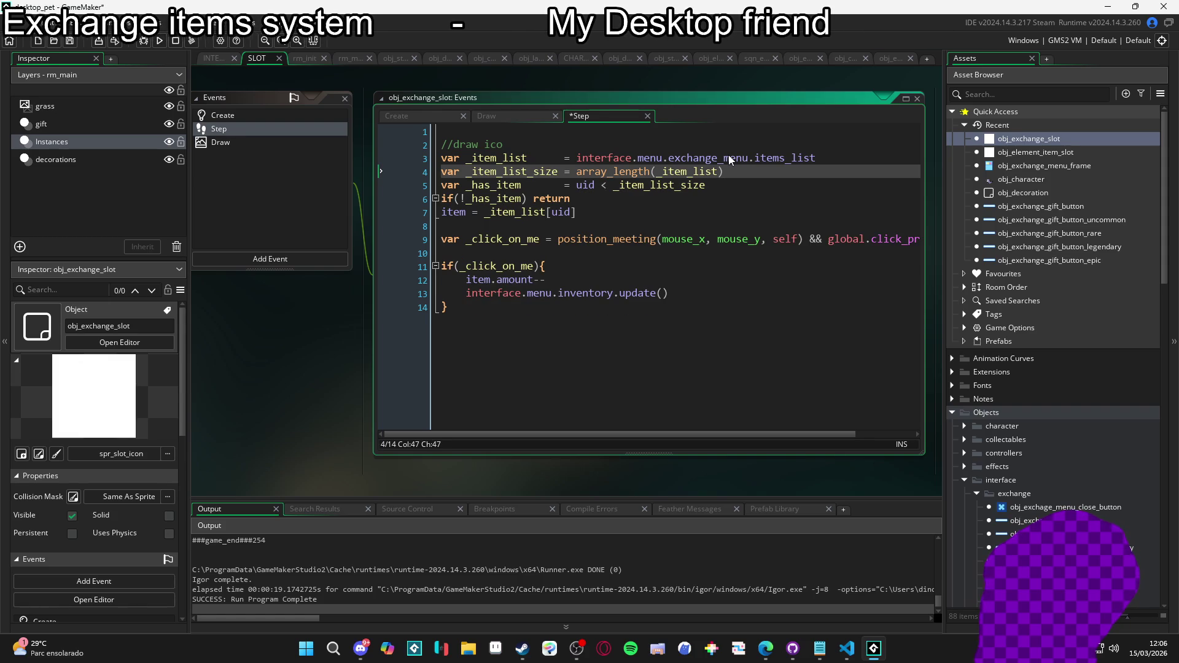
key(Down)
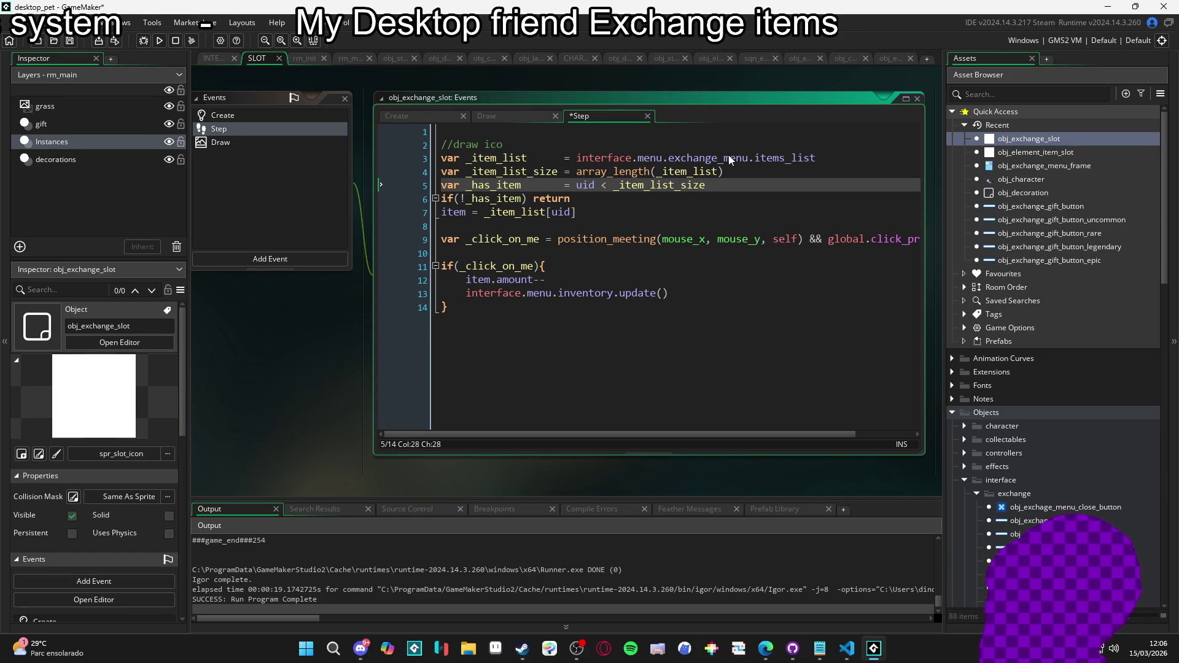
key(F5)
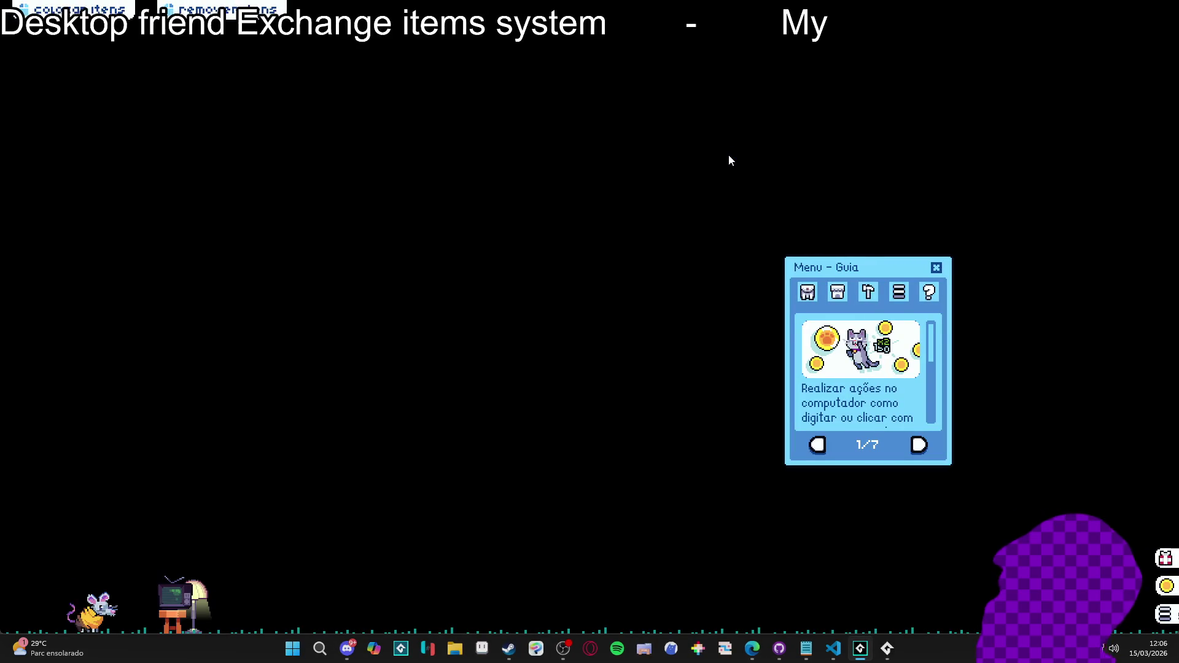
Open Inventário and click Trocar, then abort the game on the out-of-range code error
click(807, 293)
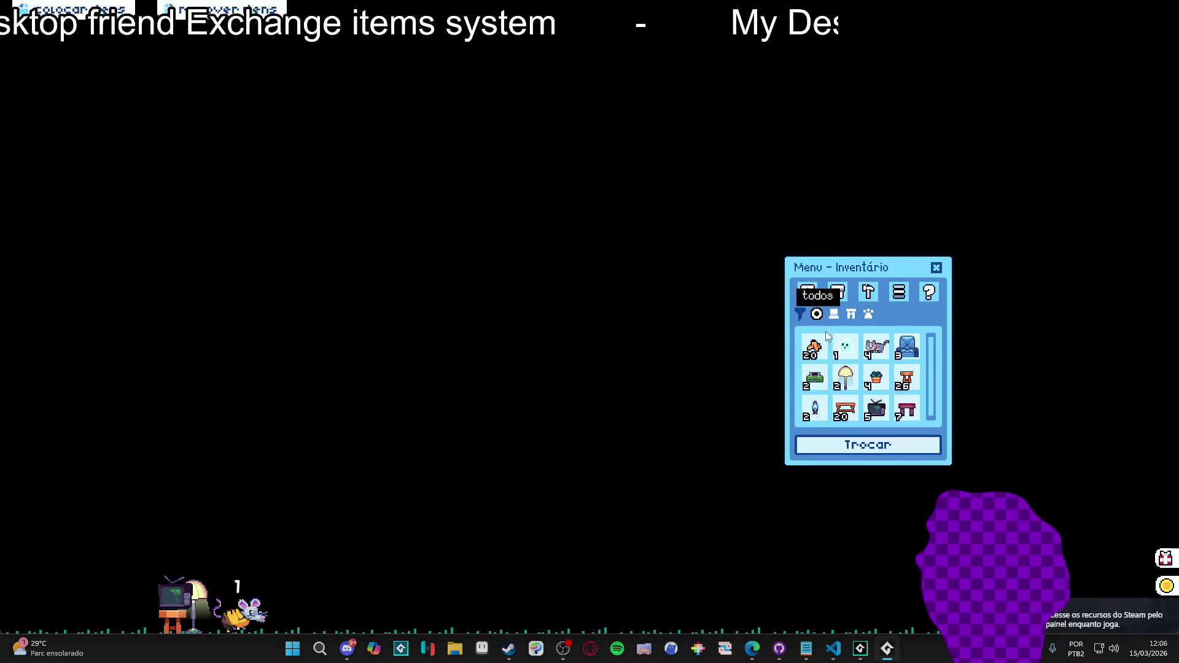
click(867, 445)
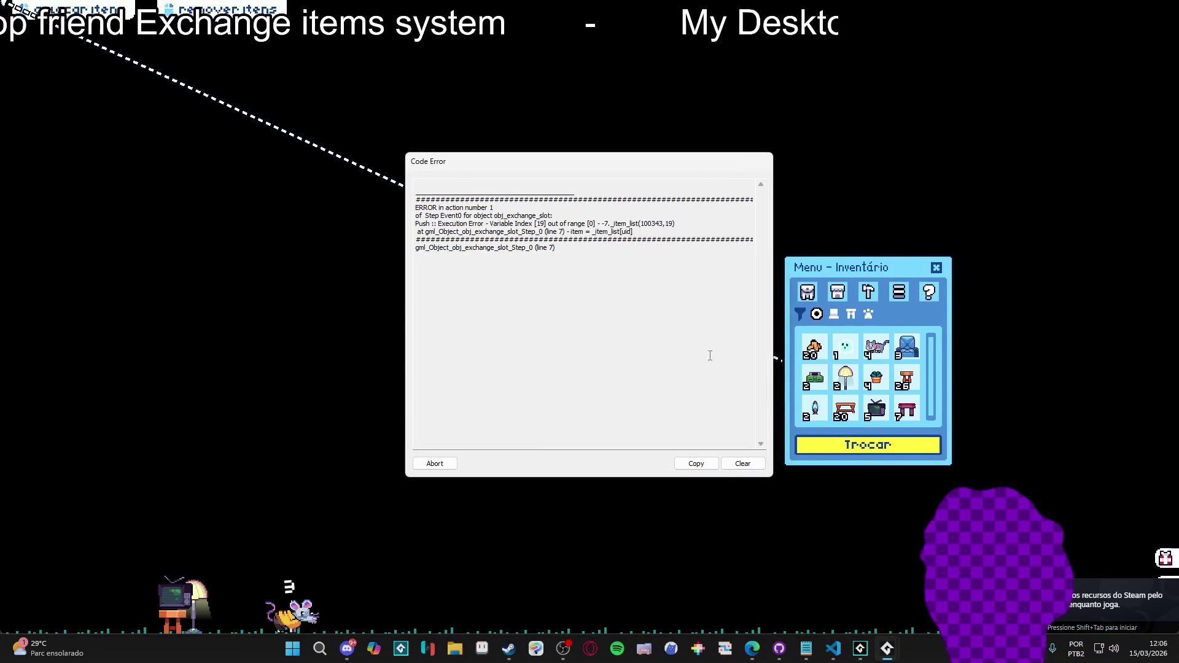
click(433, 463)
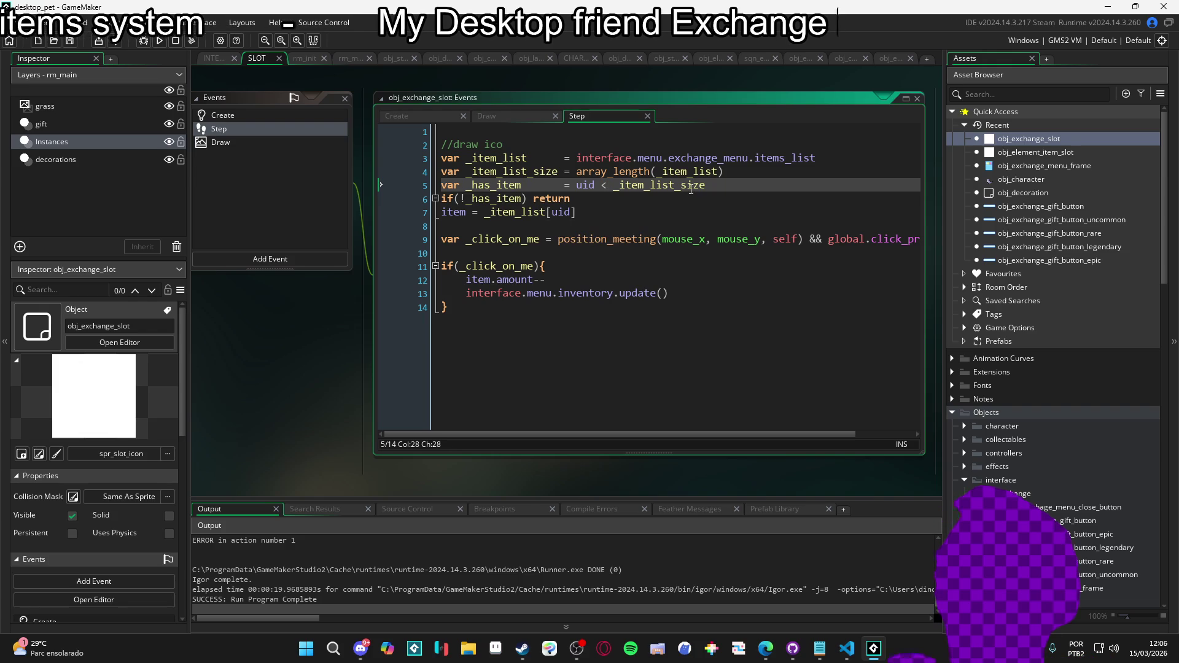
Prefix the uid check with '_item_list_size != 0 && ', save, and run the game again
click(558, 174)
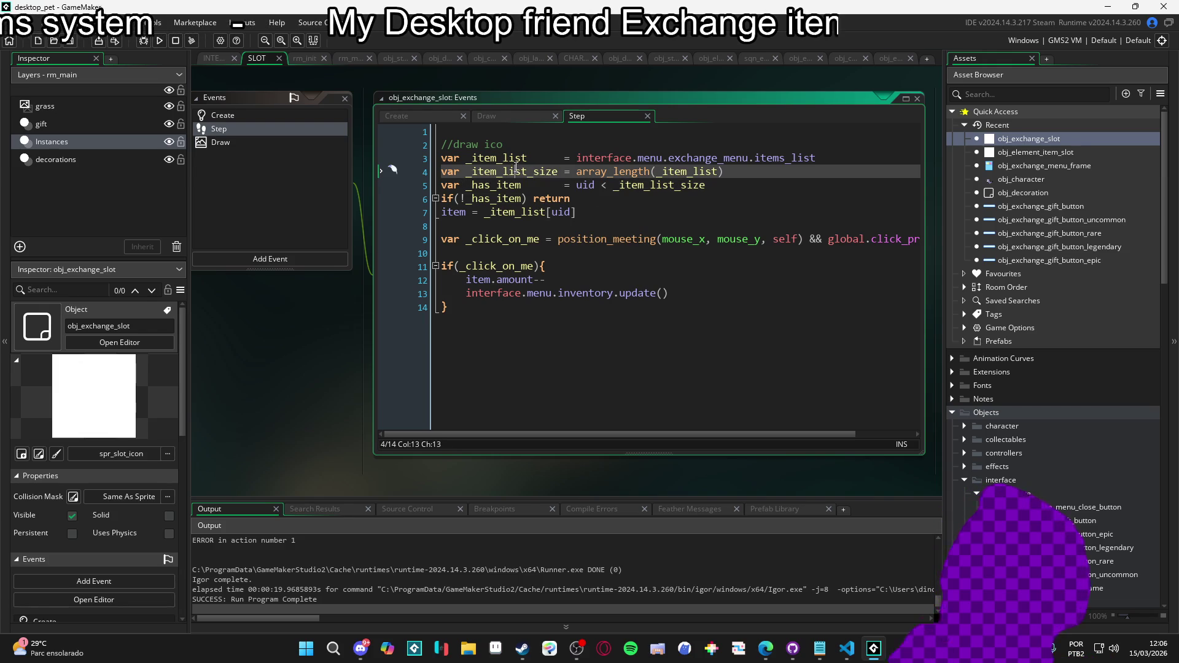
click(575, 186)
text(_item_list_size !)
text(= 0 )
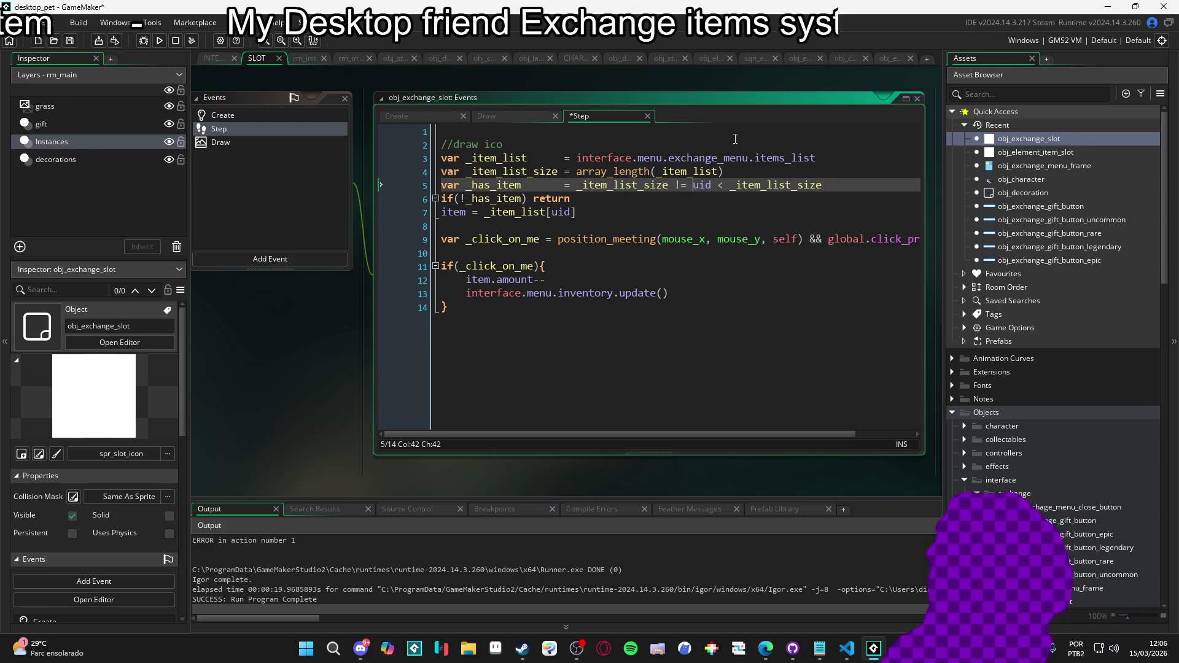
text(&&)
key(ctrl+s)
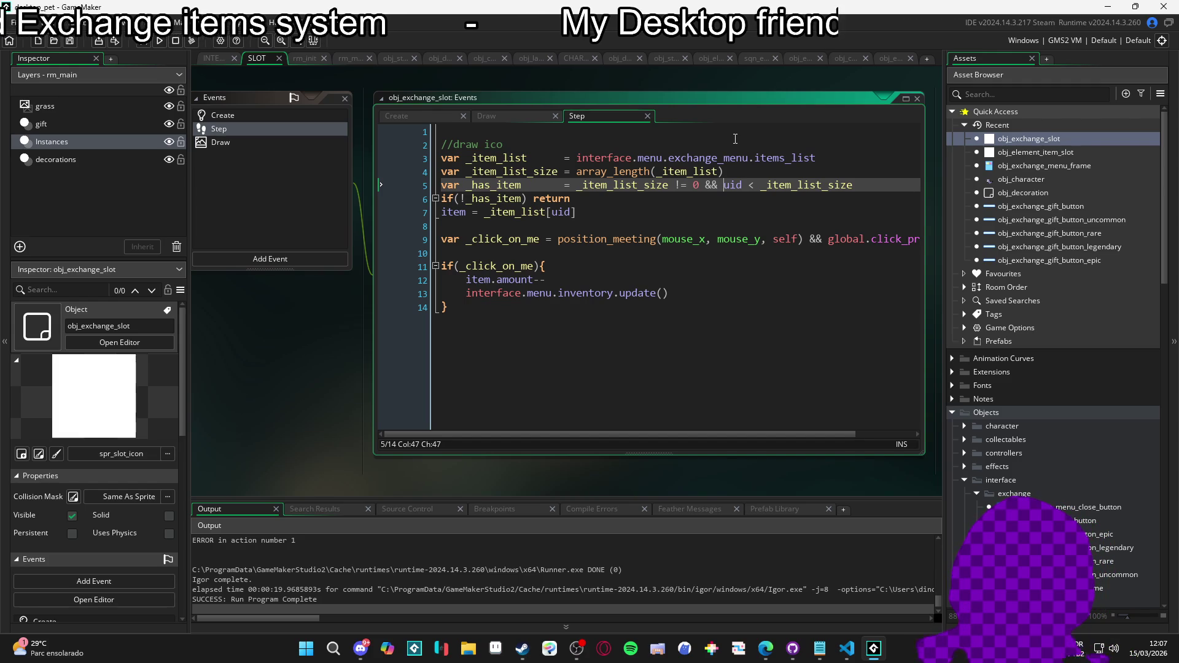
key(F5)
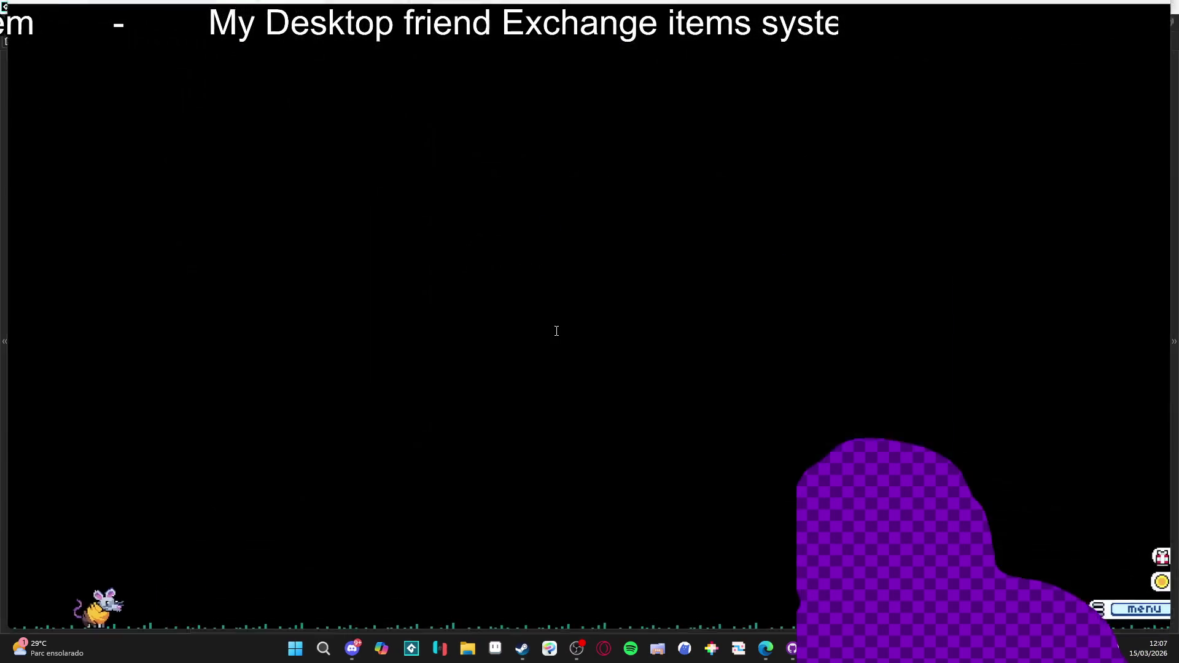
Open Inventário again and abort the game when the same out-of-range error appears
click(807, 293)
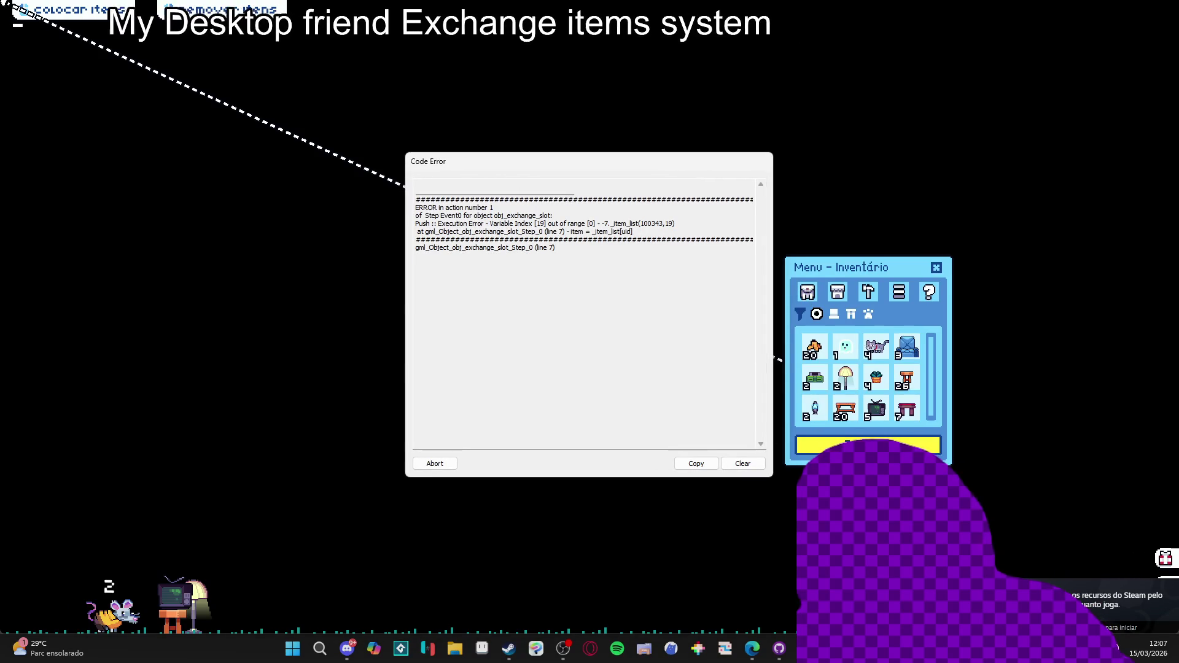
click(434, 464)
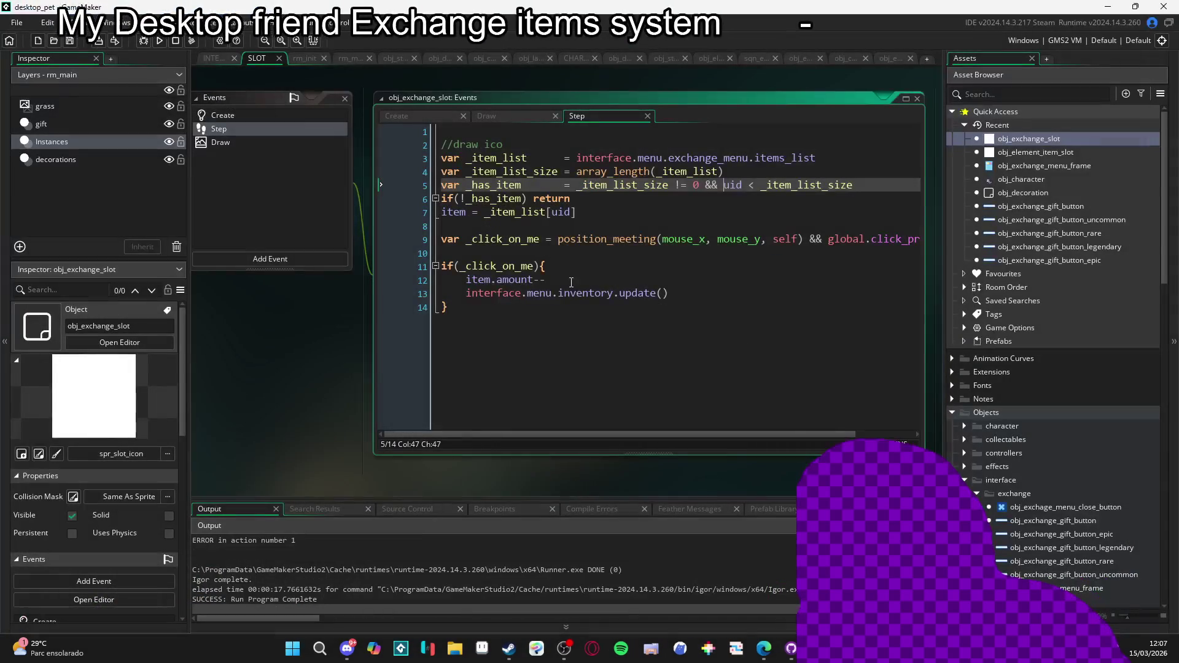
Comment out Step lines 3–7 with Ctrl+K and bring up the slot's Draw event code
mouse_move(510, 227)
mouse_down()
mouse_move(439, 184)
mouse_move(433, 157)
mouse_up()
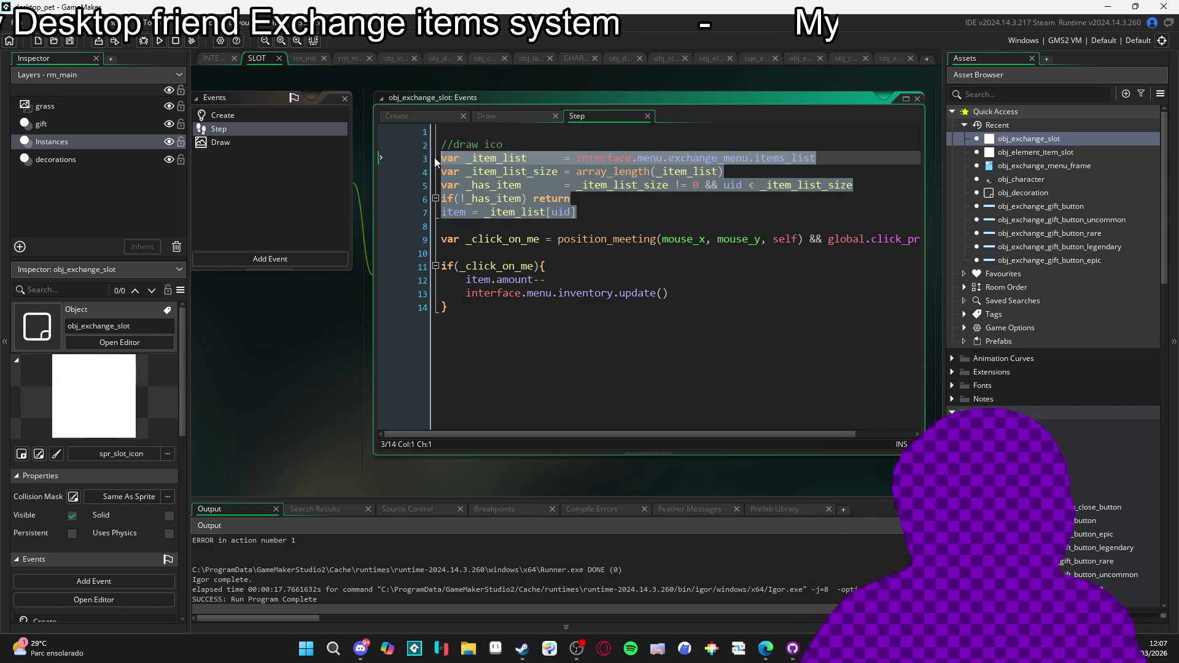
key(ctrl+k)
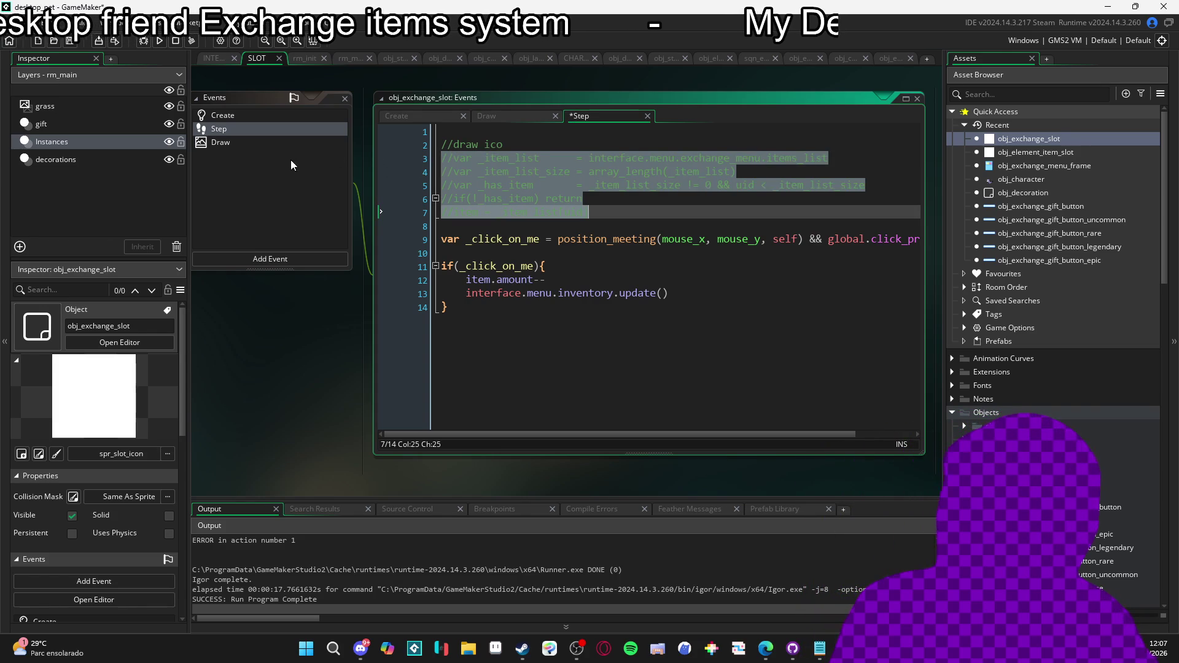
click(226, 141)
scroll(516, 197, up, 2)
scroll(515, 198, up, 2)
scroll(522, 221, down, 2)
scroll(530, 247, up, 3)
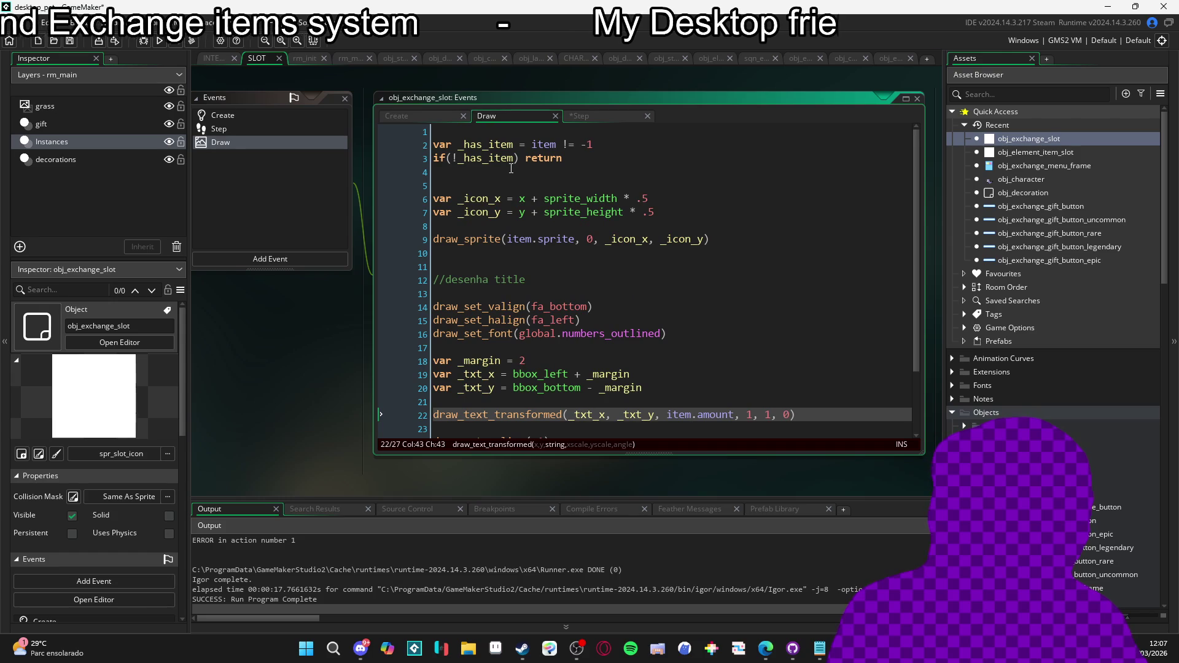
Insert a new line at the top of the Draw code and start a draw_text( call
mouse_move(533, 166)
mouse_down()
mouse_move(432, 154)
mouse_move(409, 137)
mouse_up()
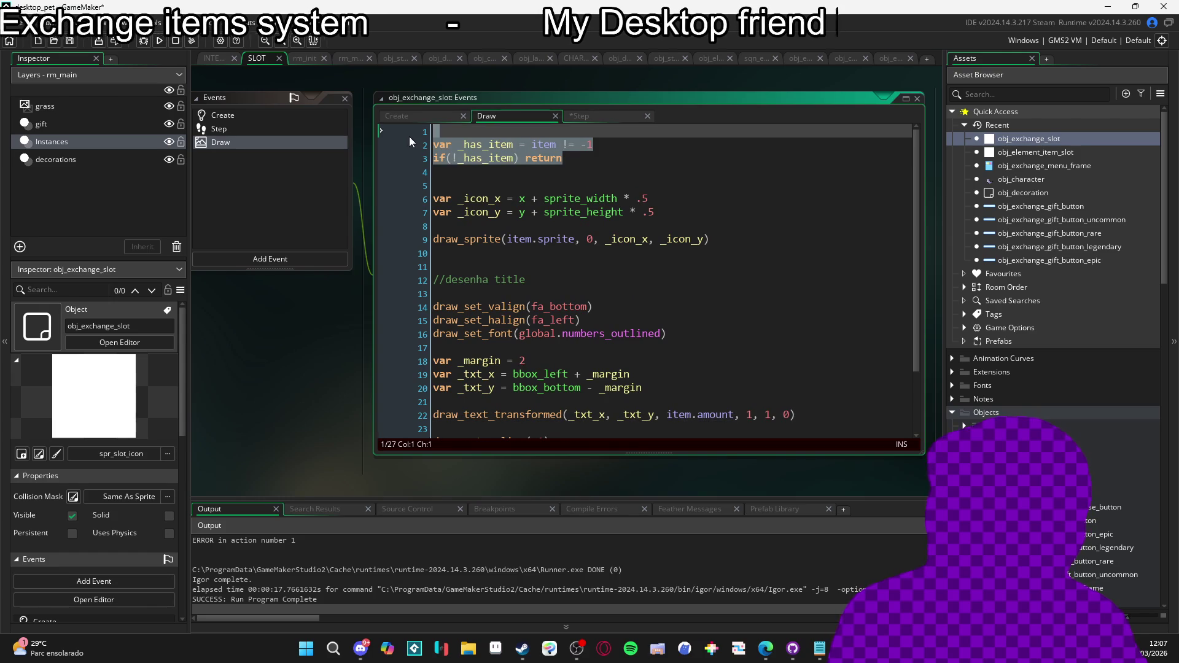
click(457, 158)
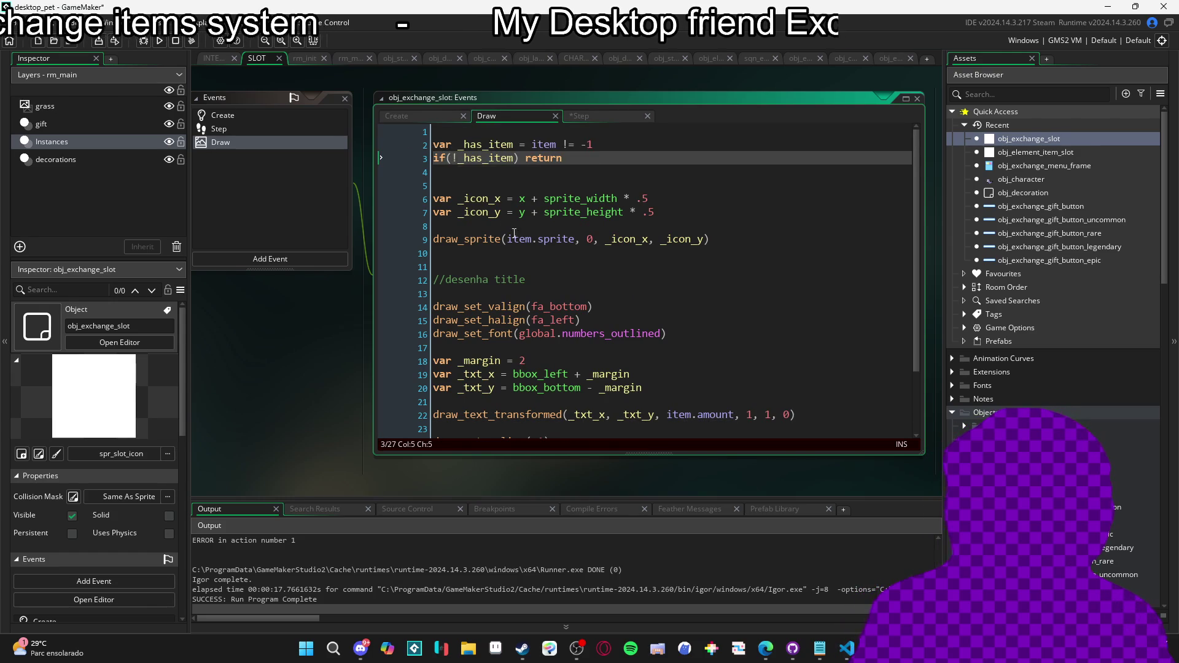
scroll(509, 245, down, 2)
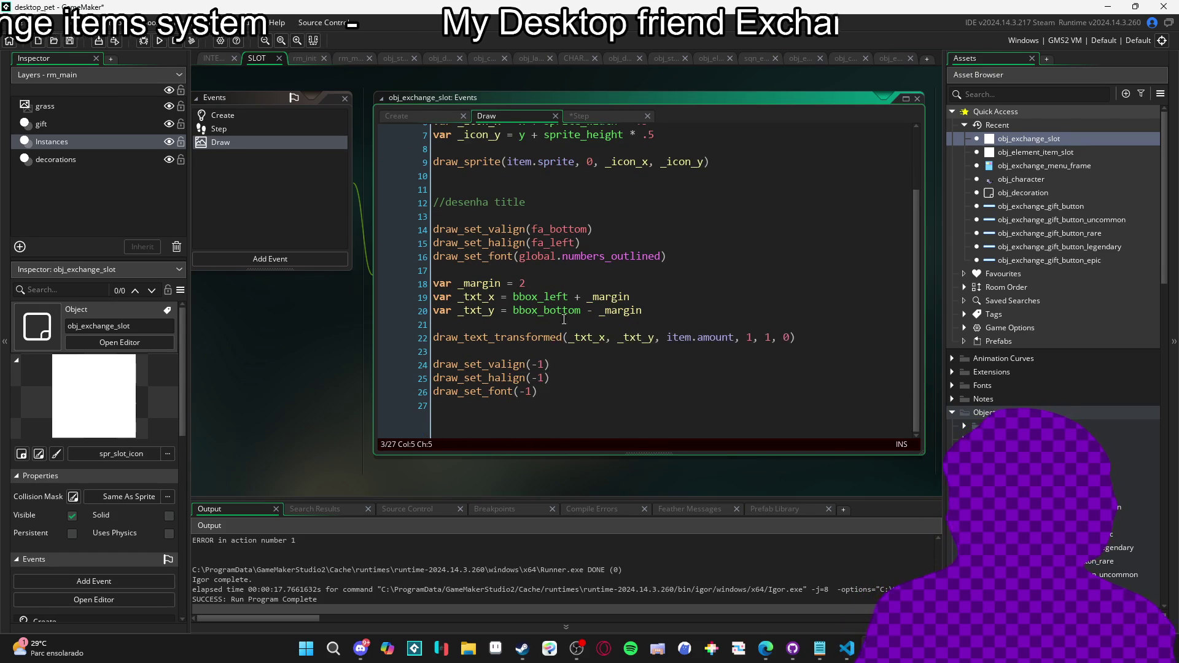
scroll(544, 305, up, 2)
click(465, 133)
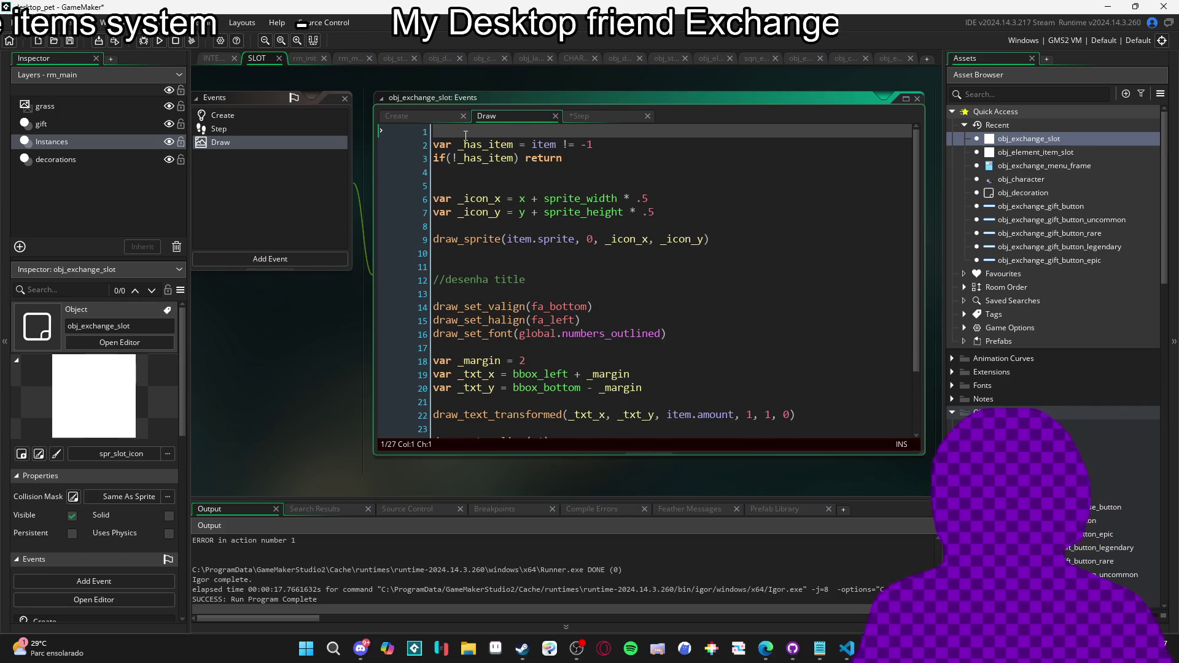
key(Return)
key(Return)
text(draw_text()
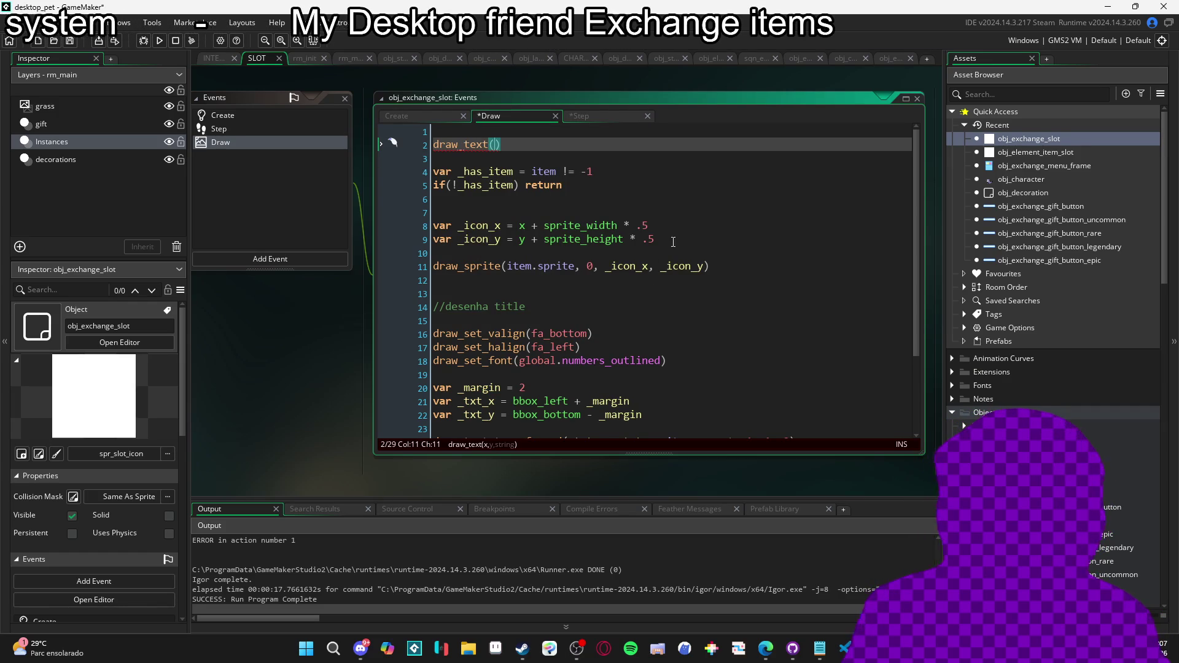
Copy the _icon_x/_icon_y lines to the top, complete draw_text(_icon_x, _icon_y, uid), and run
mouse_move(680, 239)
mouse_down()
mouse_move(442, 239)
mouse_move(425, 226)
mouse_up()
key(ctrl+c)
click(466, 132)
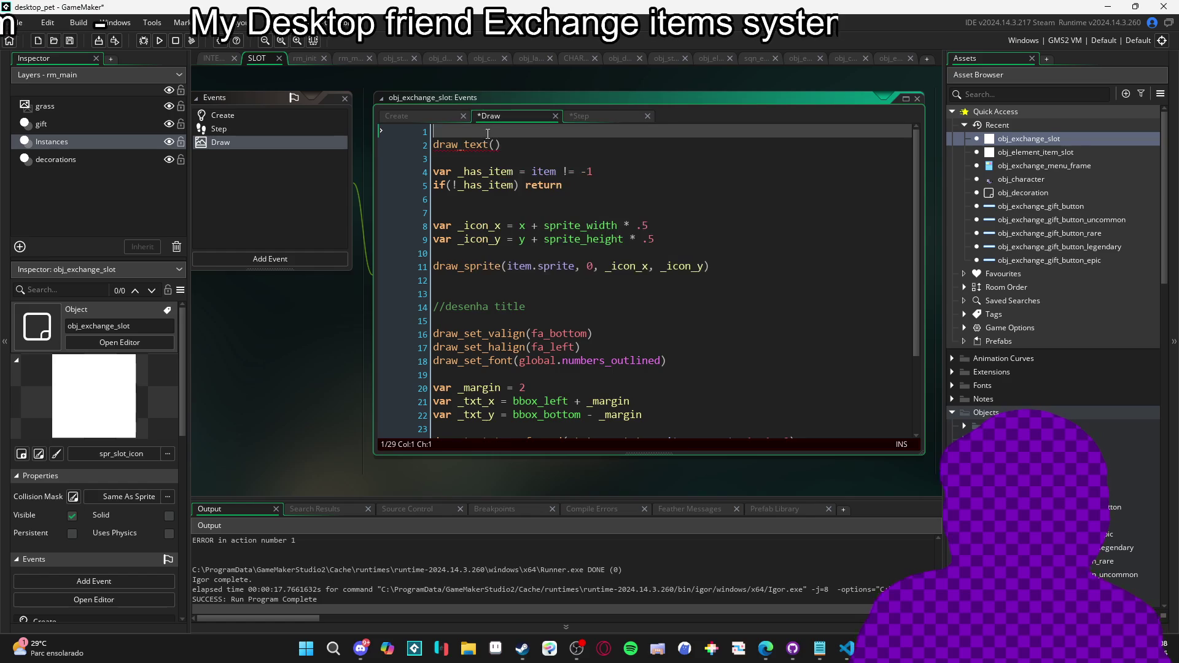
key(ctrl+v)
click(498, 159)
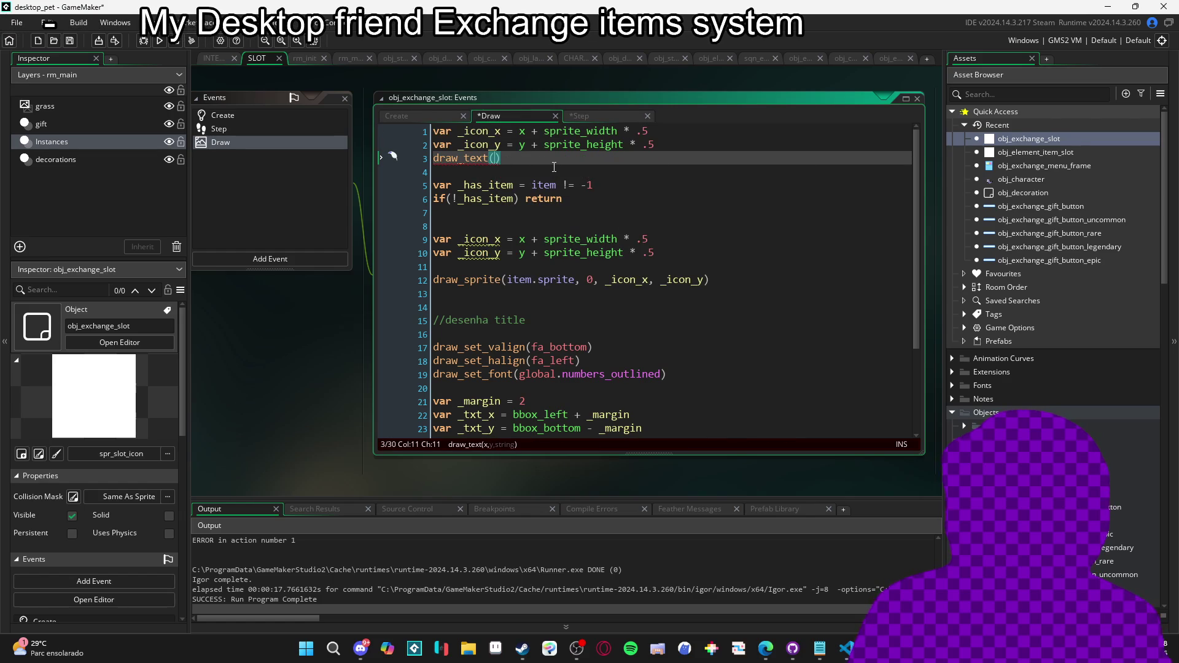
scroll(595, 228, down, 1)
scroll(608, 228, up, 1)
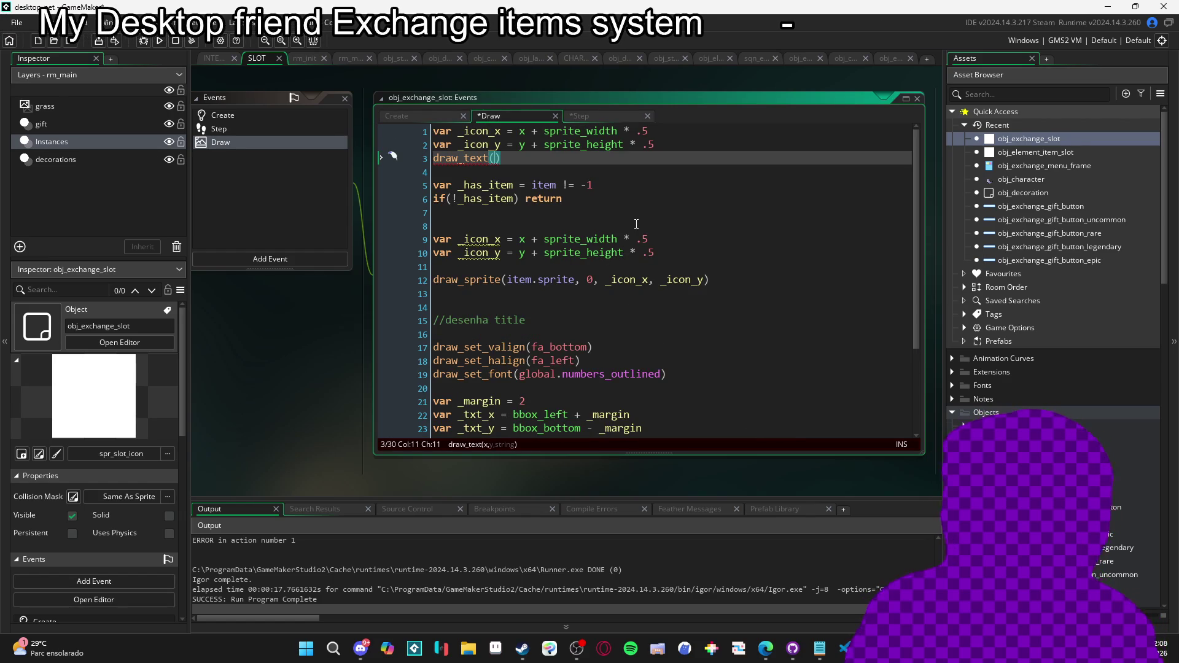
text(_icon_x, _icon_y,)
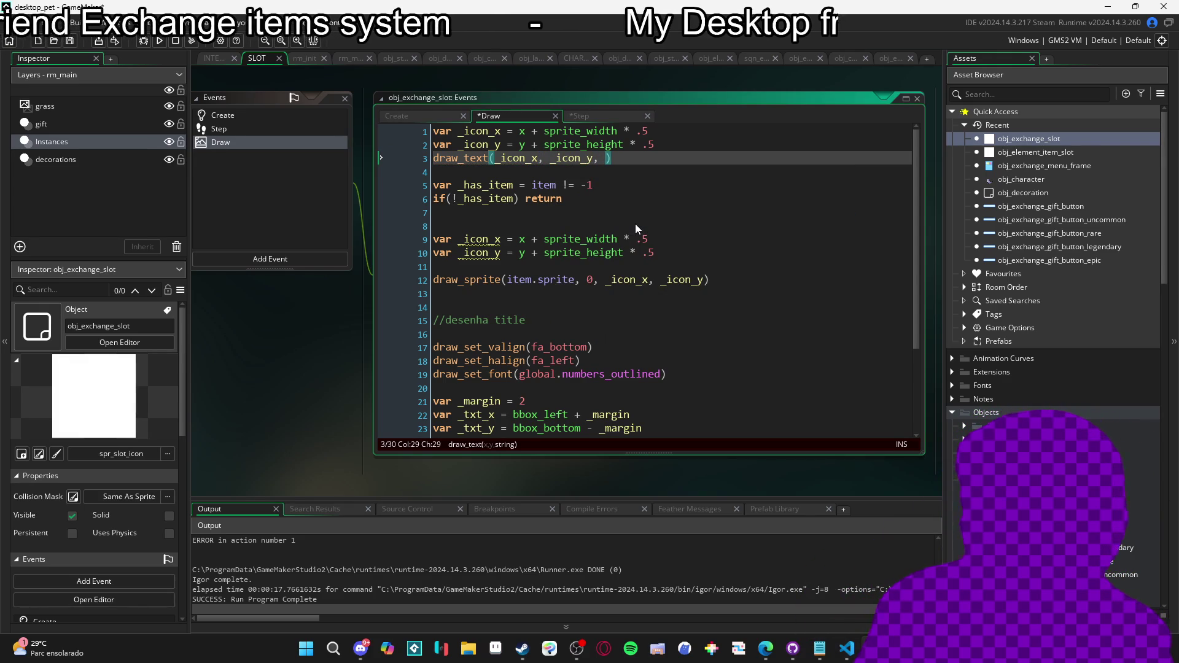
text(uid)
key(F5)
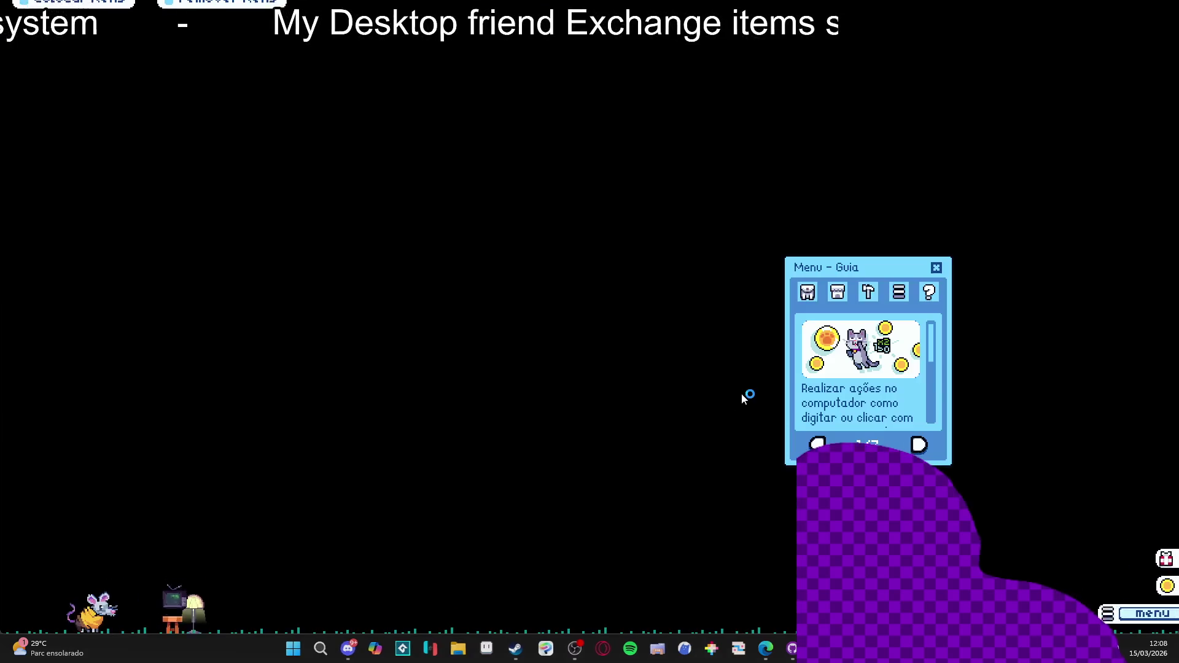
Open Inventory, click Trocar, close the inventory, and abort on the obj_close_button code error
click(806, 295)
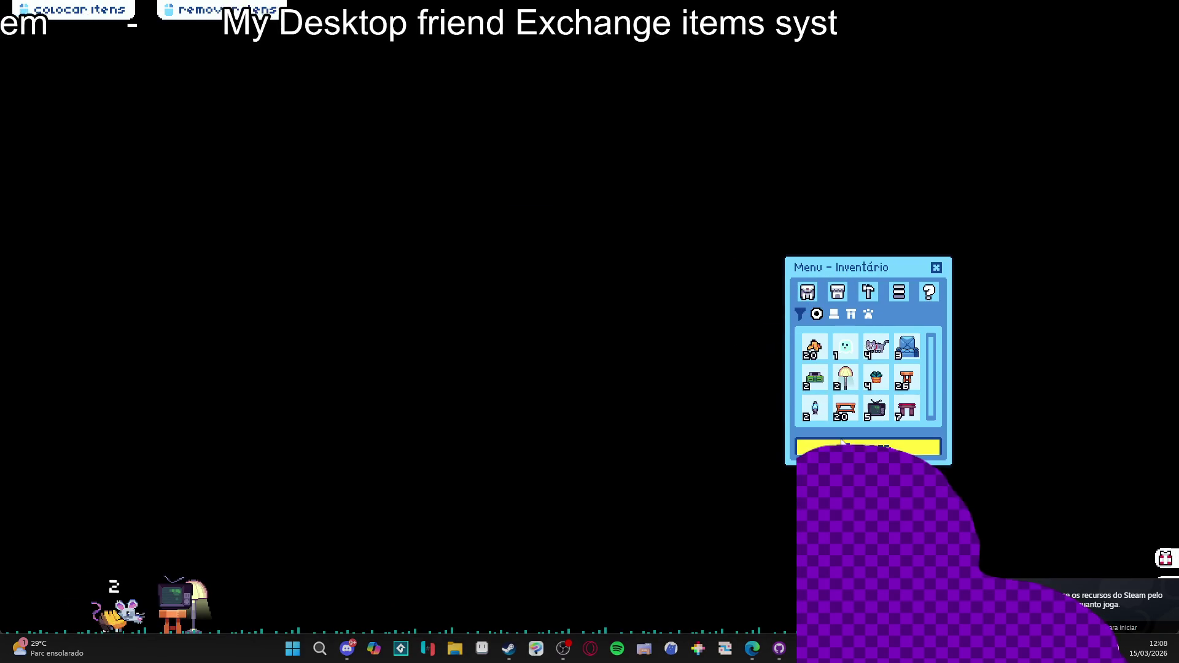
click(867, 444)
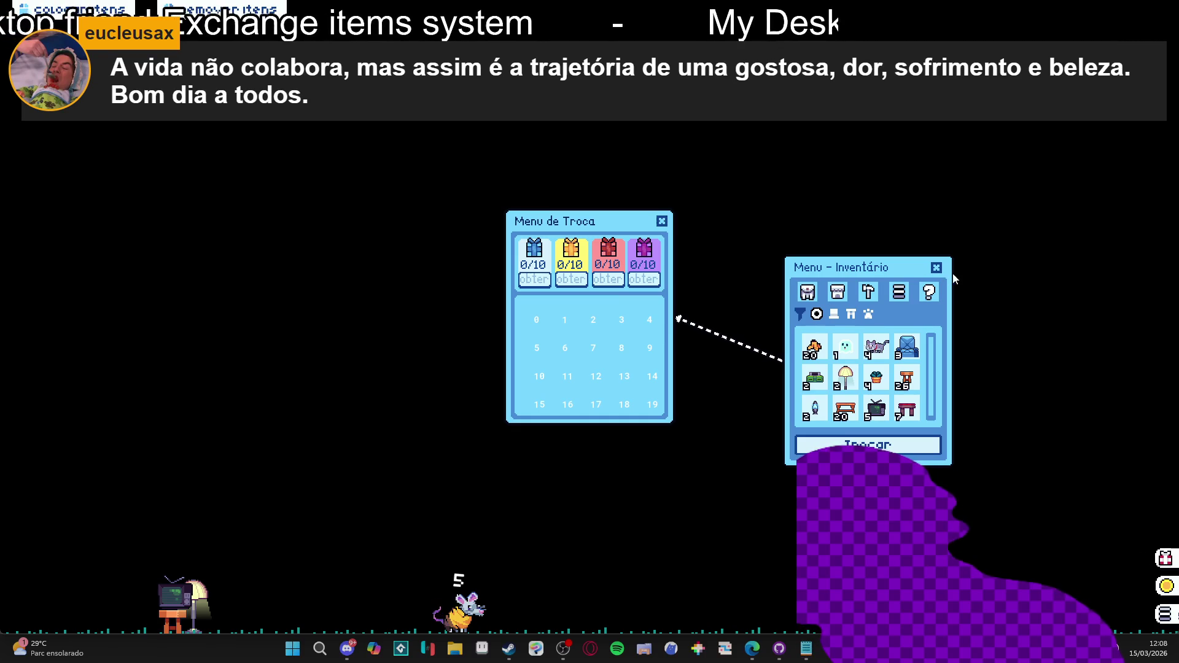
click(936, 268)
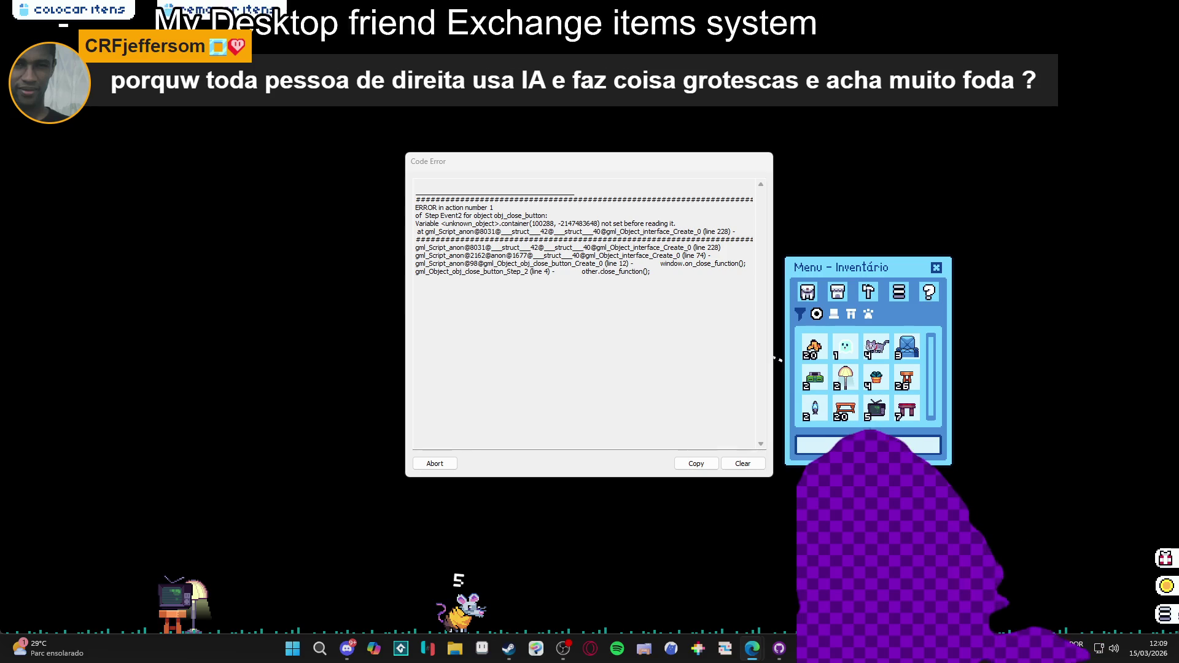
click(432, 463)
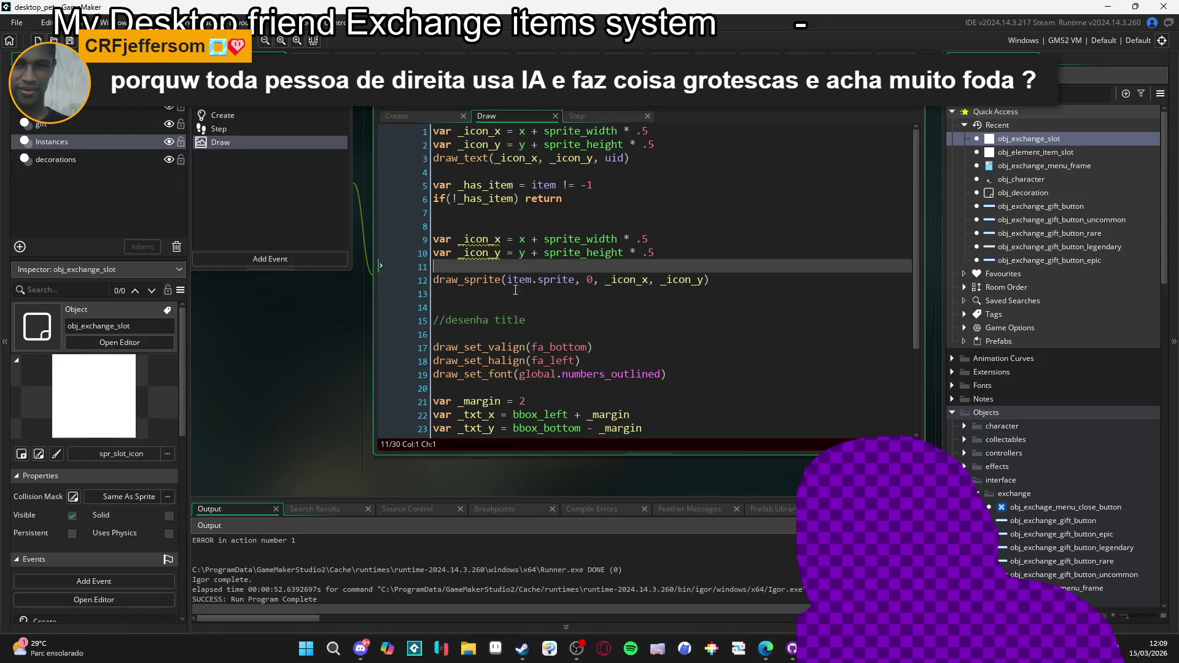
Delete blank line 16 and the trailing empty line in the Draw code, then save
click(471, 336)
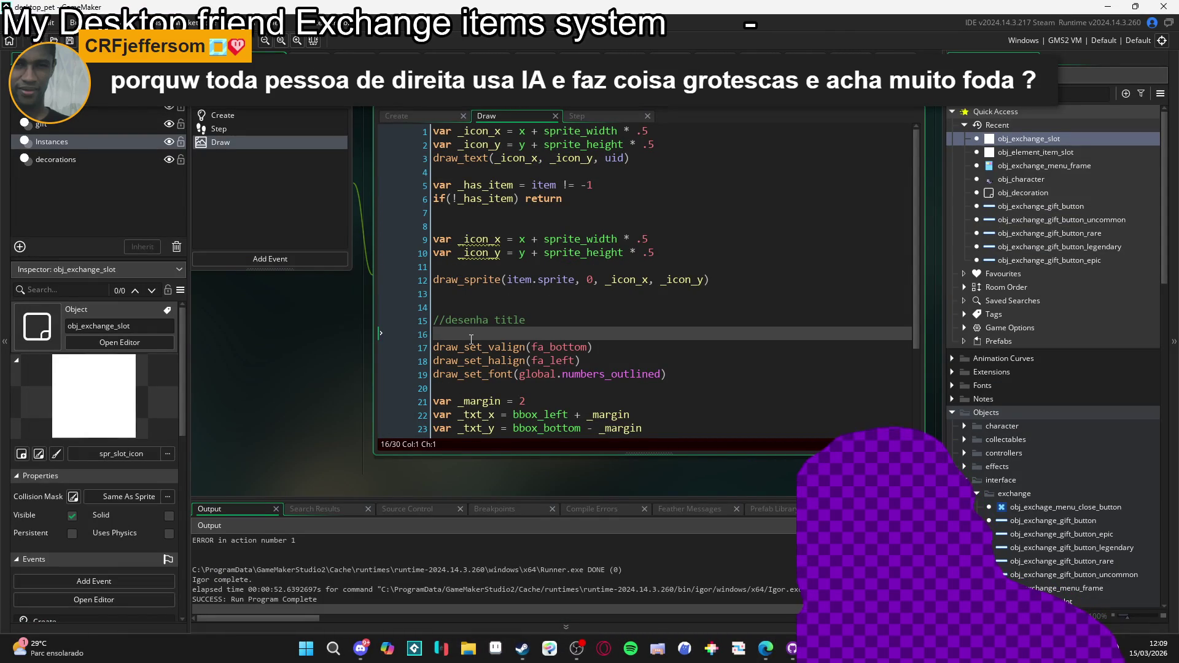
key(BackSpace)
scroll(471, 339, down, 3)
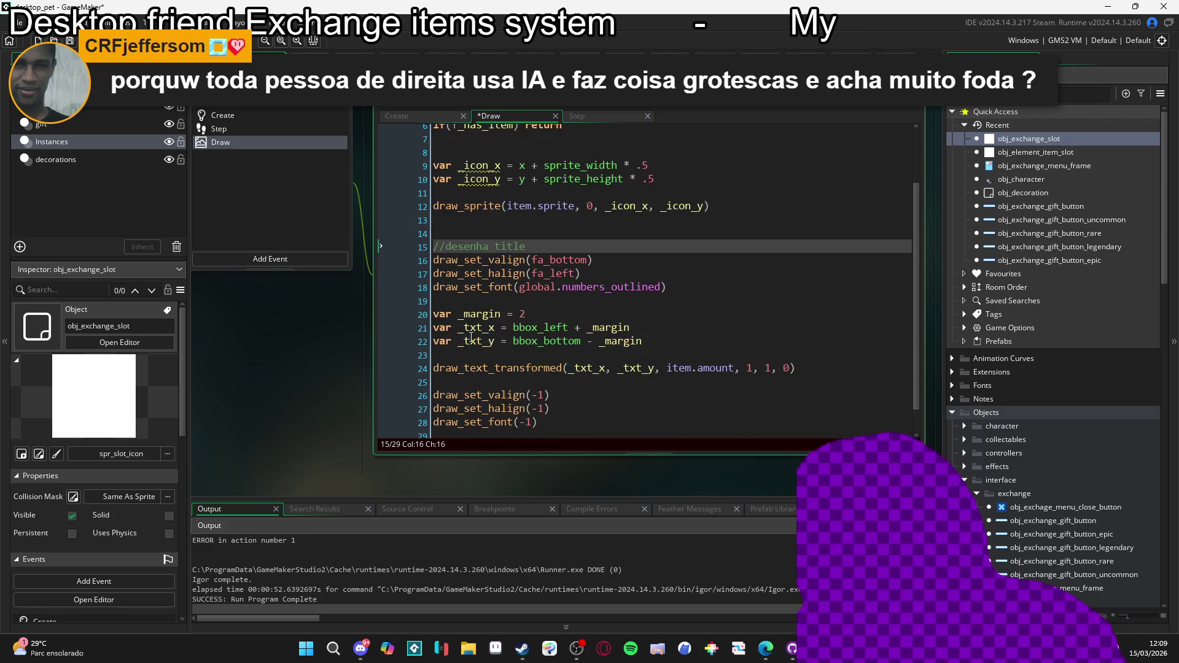
click(466, 406)
key(BackSpace)
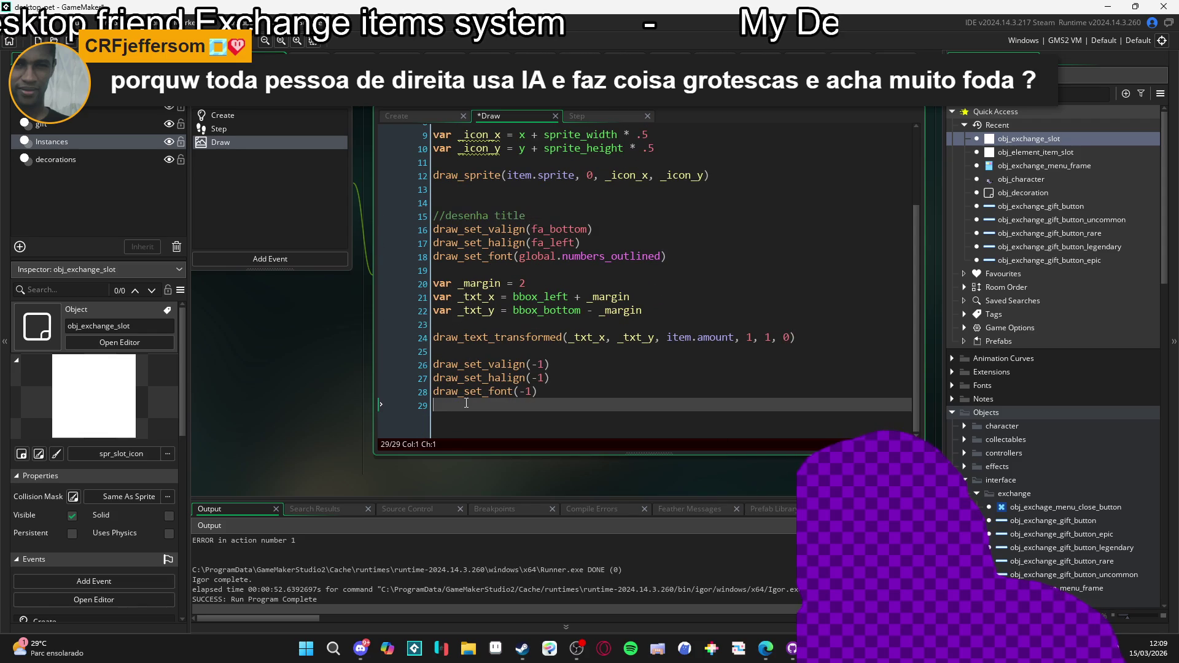
scroll(580, 233, up, 3)
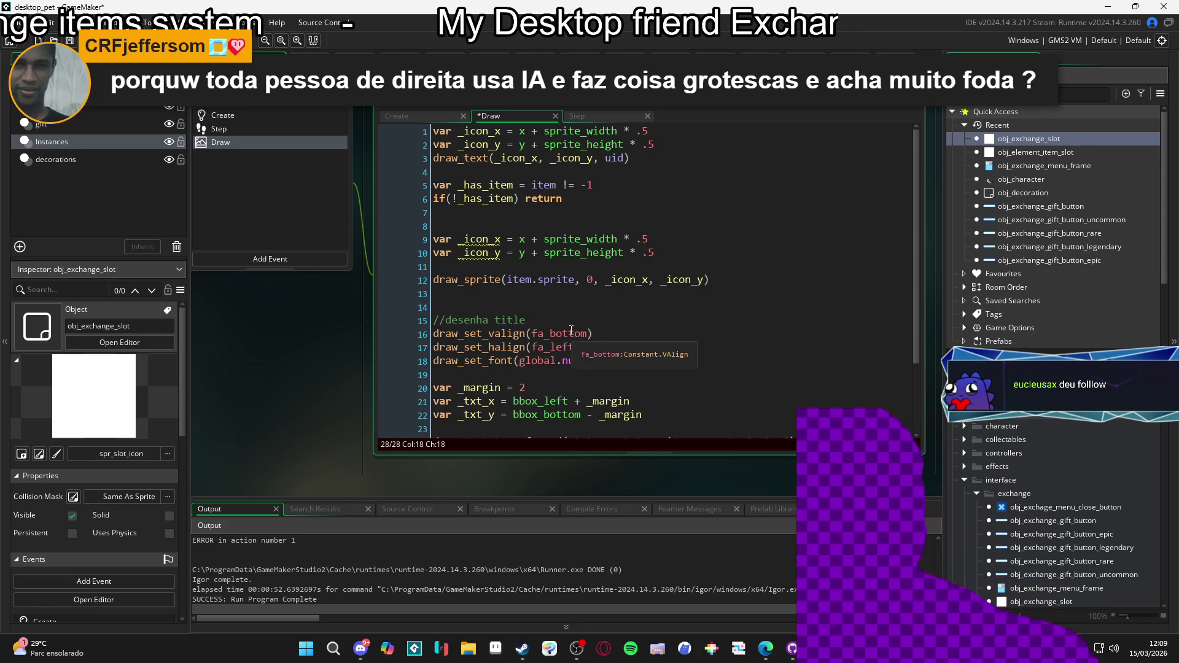
click(589, 267)
key(ctrl+s)
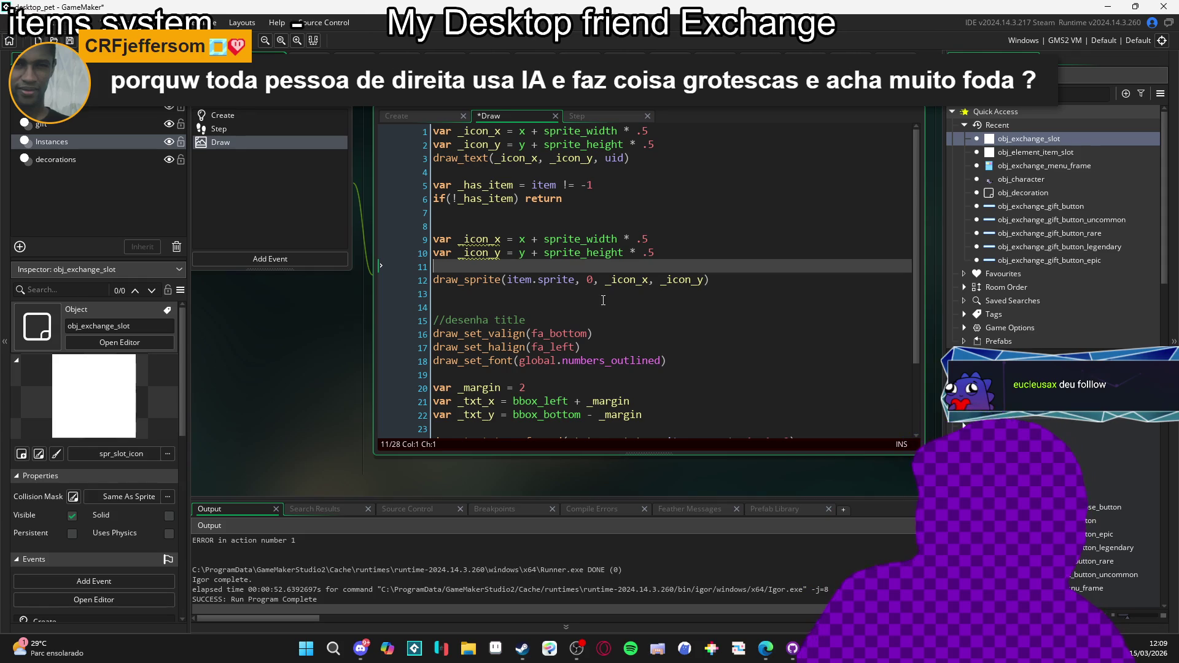
Review the slot's Create, Step and Draw event code
click(247, 112)
click(249, 126)
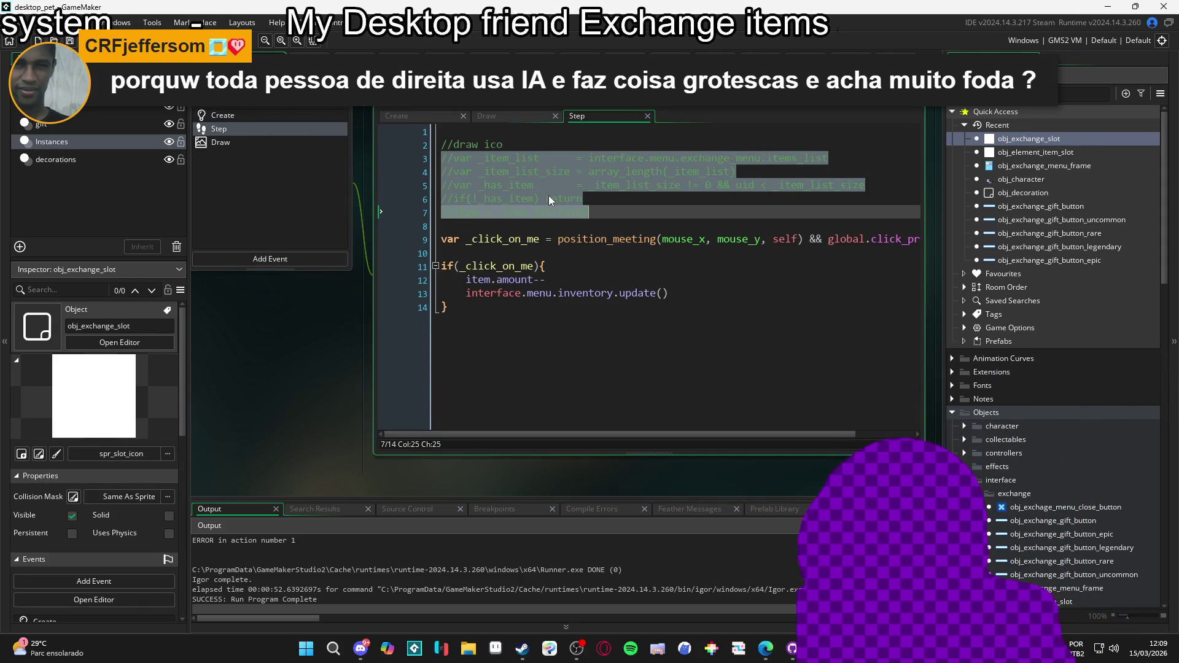
scroll(551, 194, up, 2)
click(541, 284)
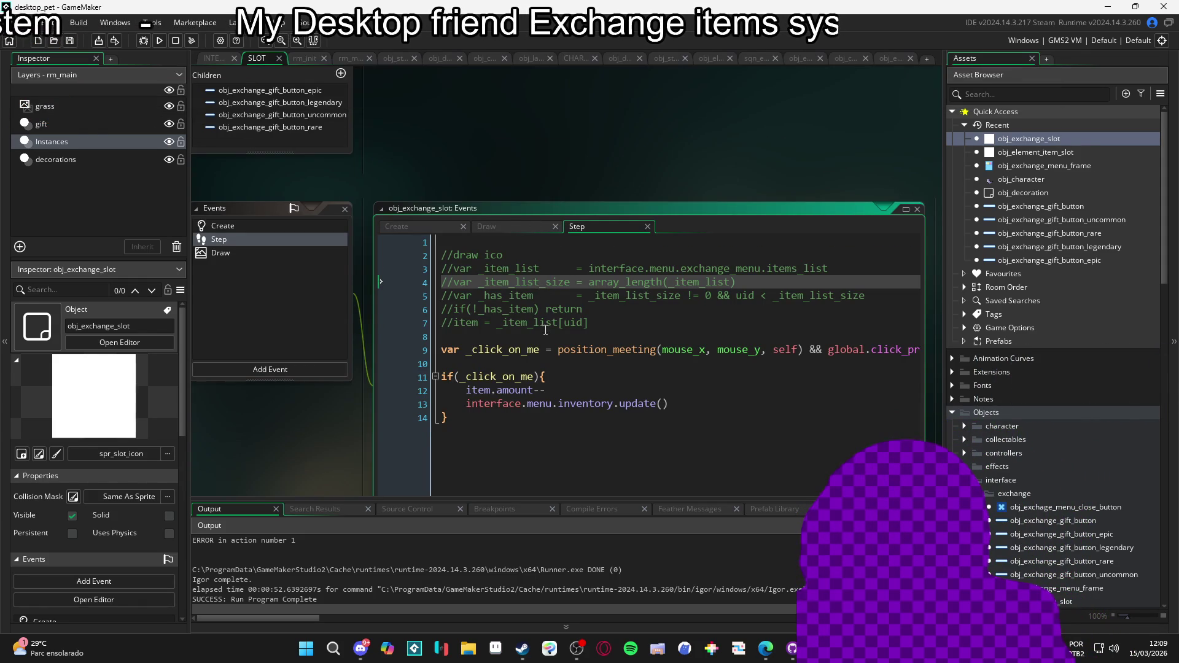
click(257, 255)
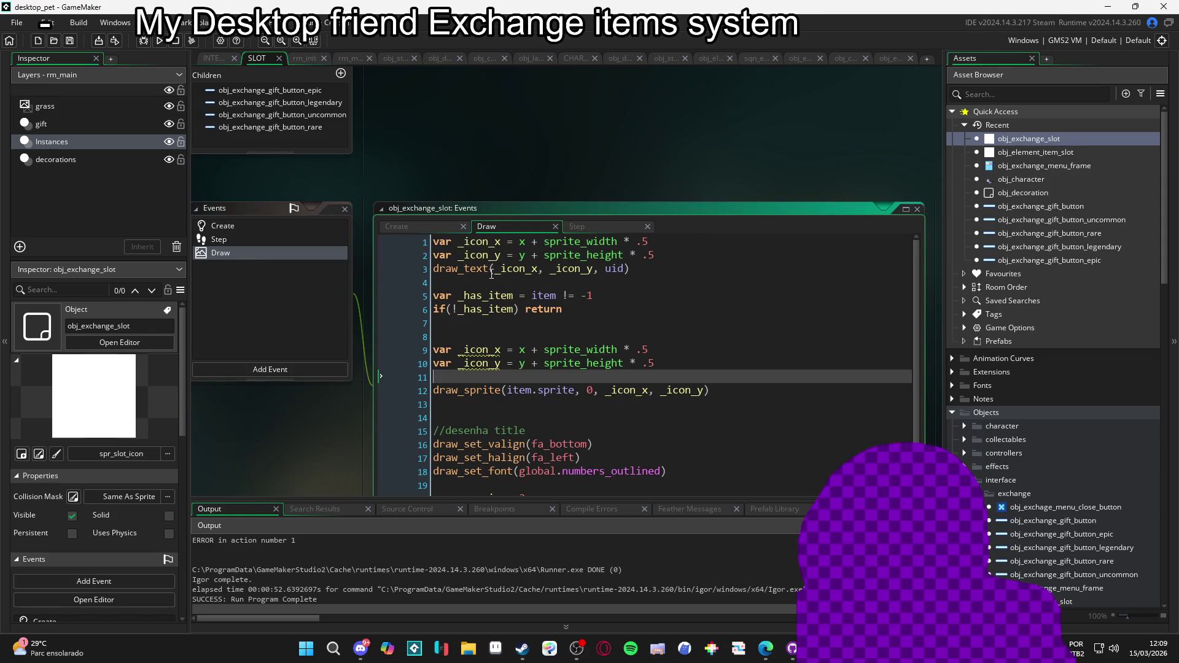
scroll(563, 272, down, 1)
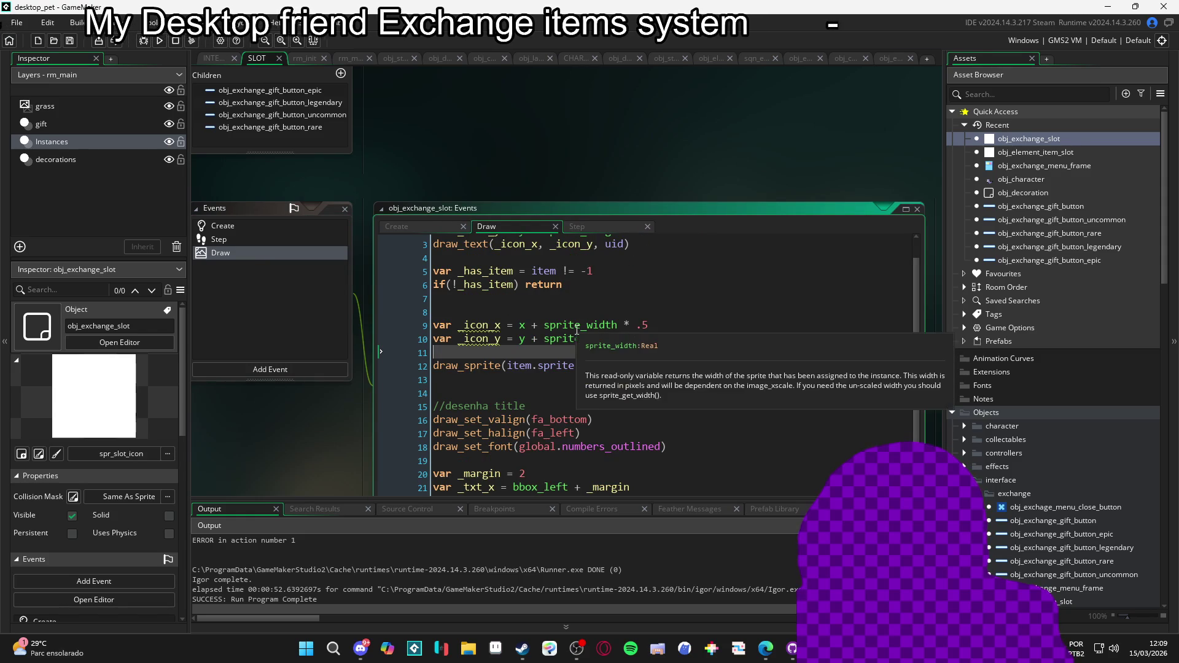
scroll(721, 363, up, 1)
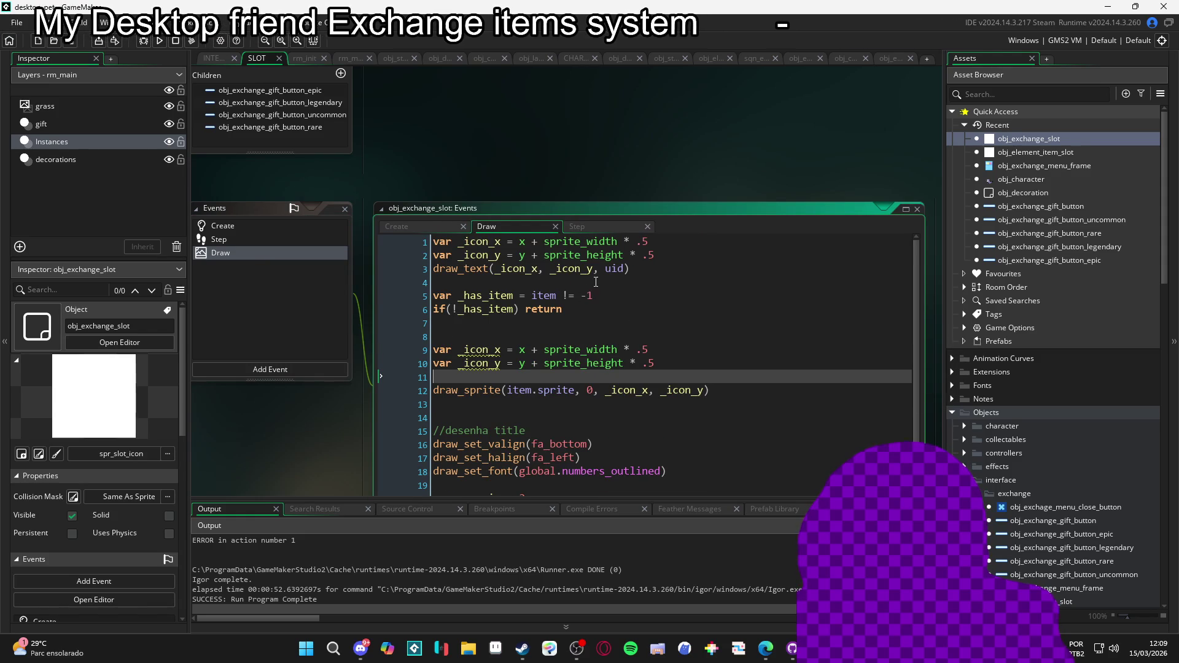
Replace the first three Draw lines with draw_self(); and save
click(555, 276)
drag(554, 276, 405, 208)
key(BackSpace)
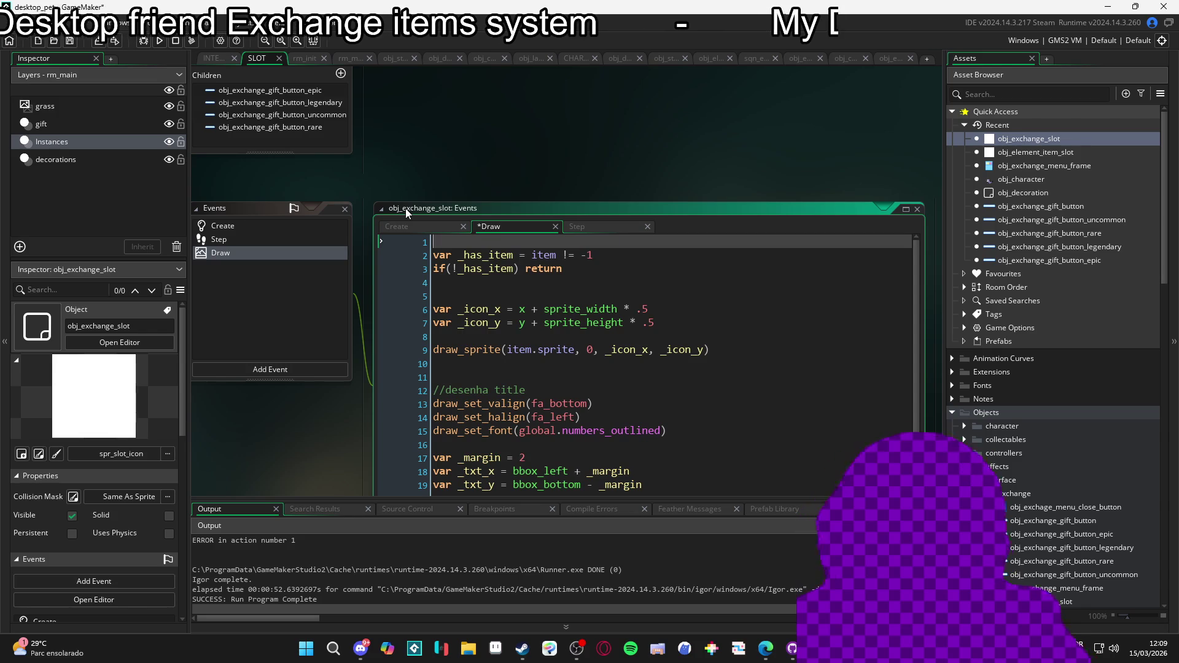
text(draw_self())
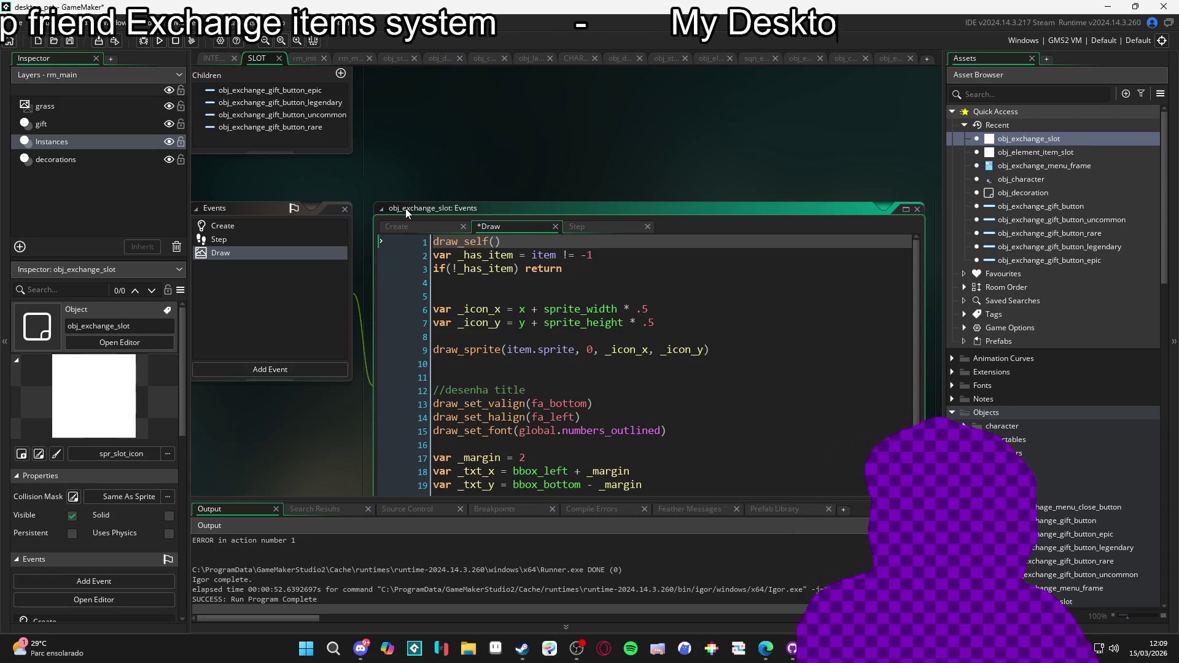
text(;)
key(ctrl+s)
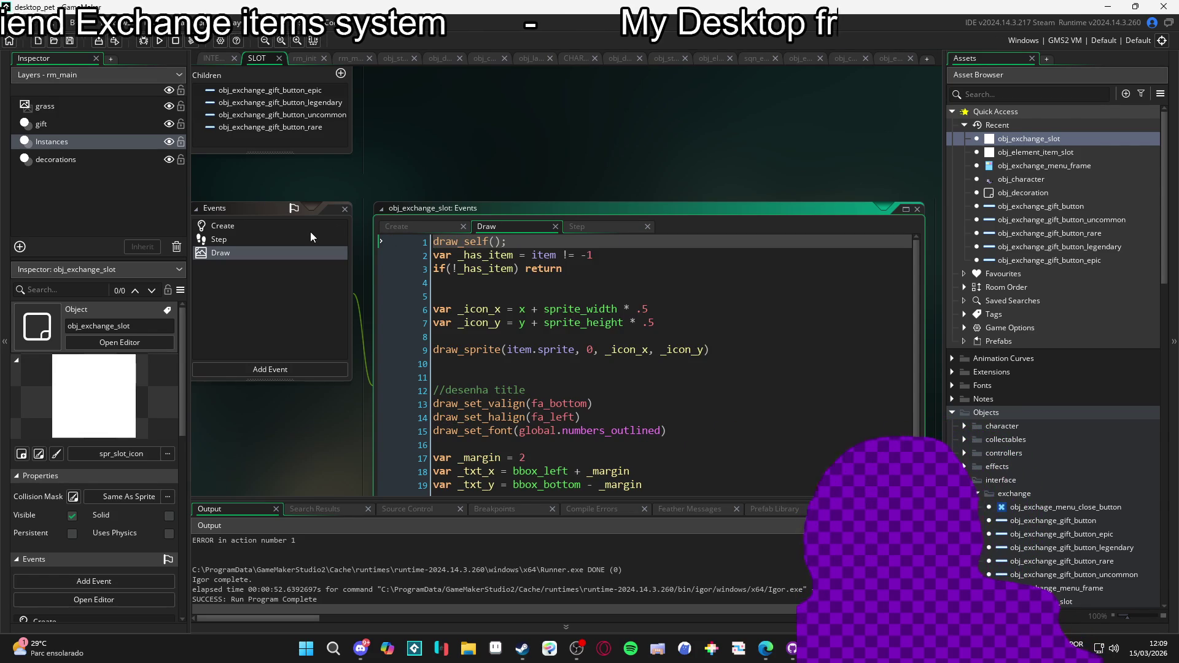
In the Step code, uncomment var _item_list and add show_message(_item_list) below it
click(311, 230)
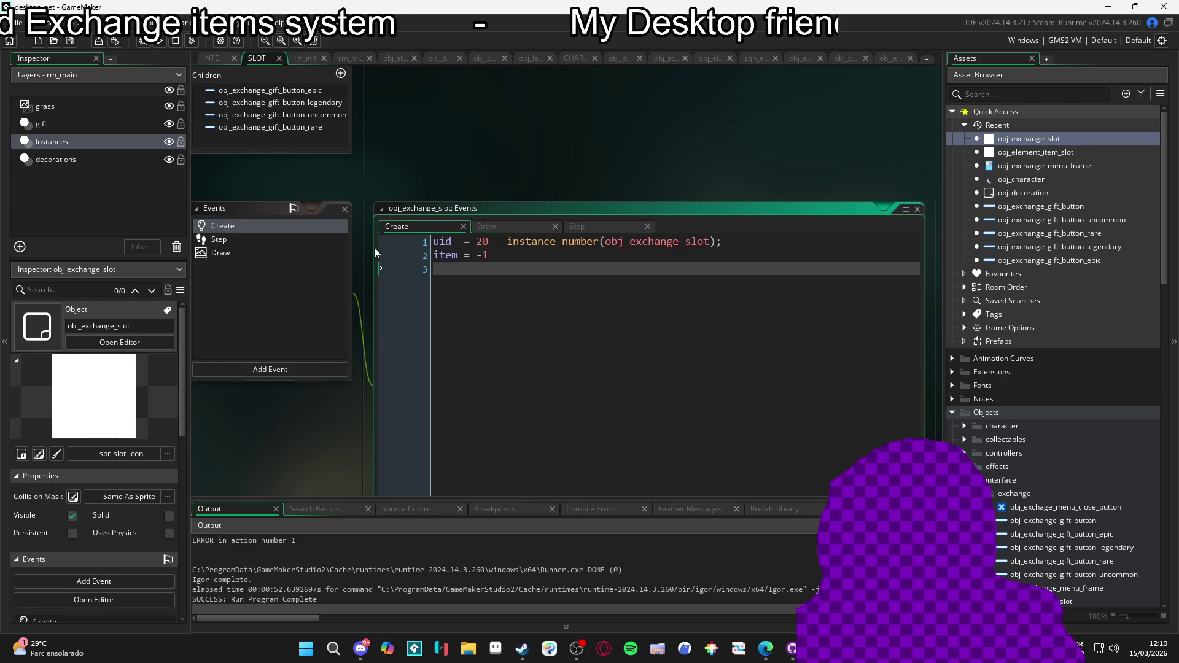
click(231, 241)
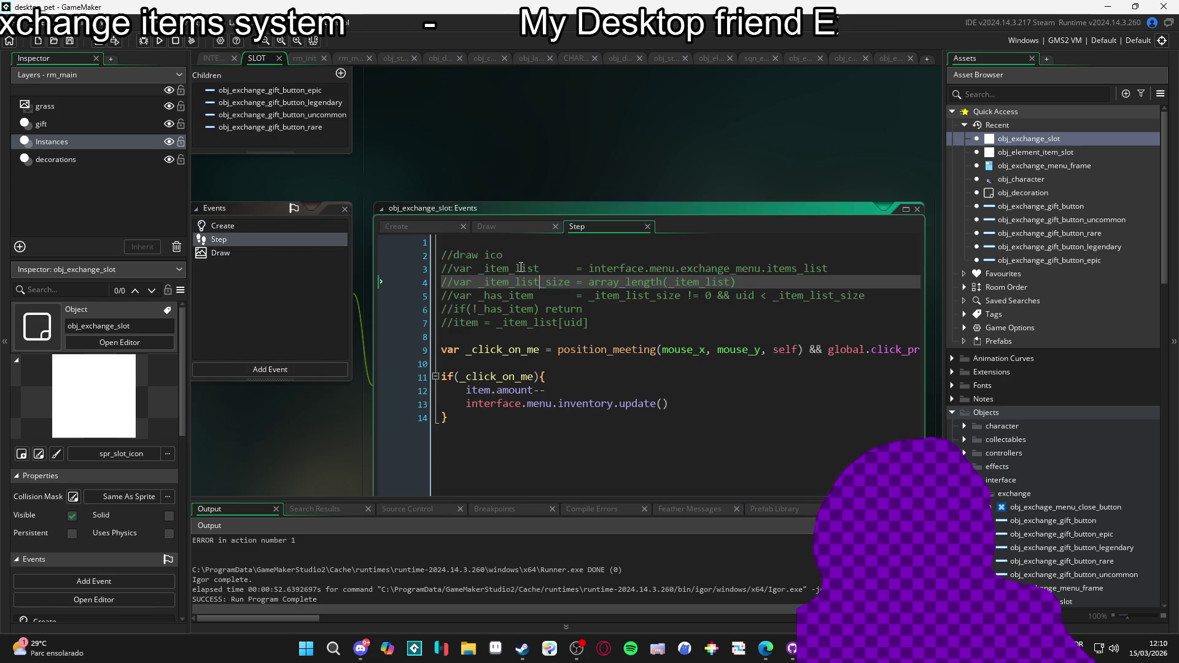
click(564, 244)
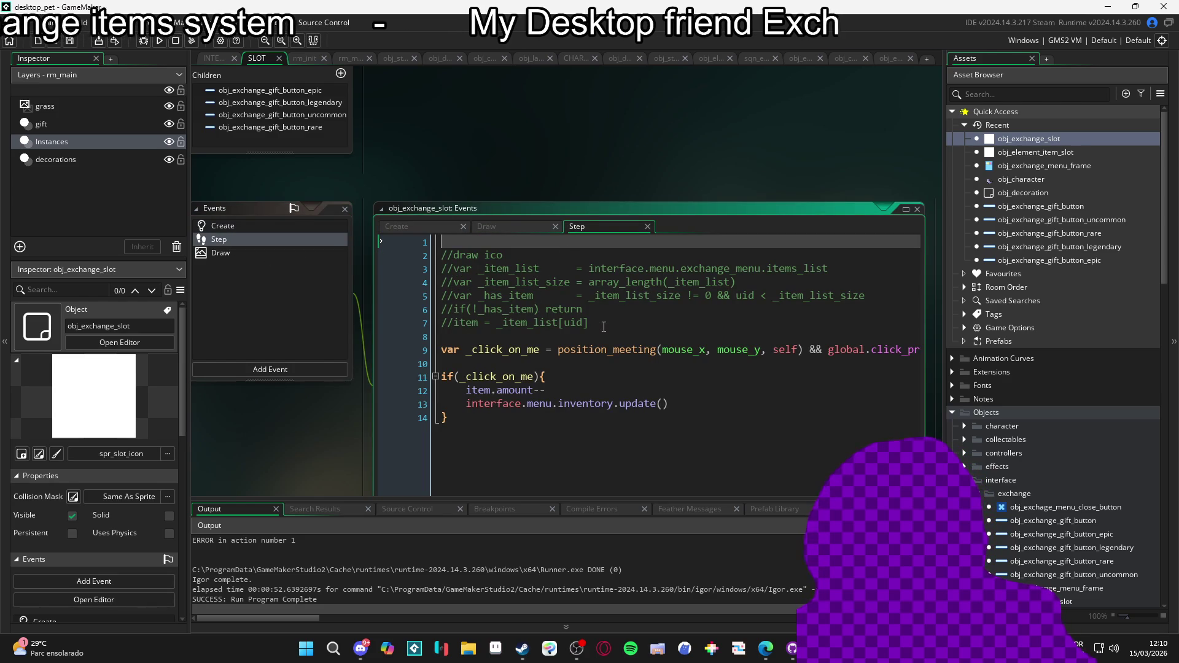
click(452, 270)
key(BackSpace)
key(BackSpace)
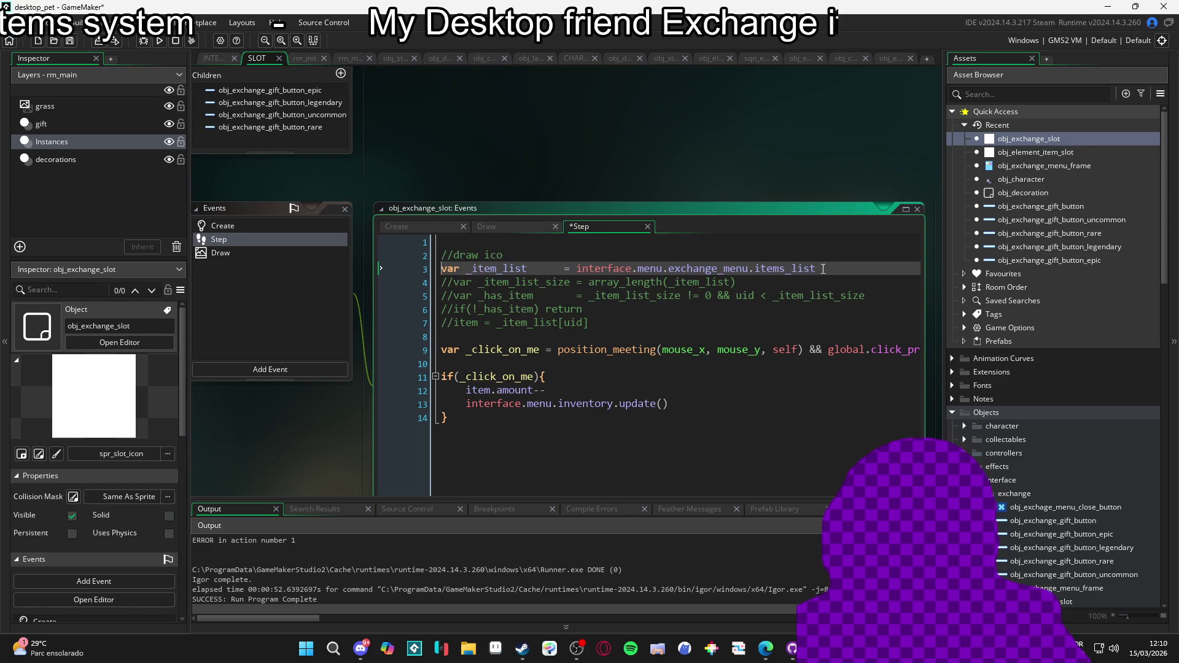
key(Return)
text(show_me)
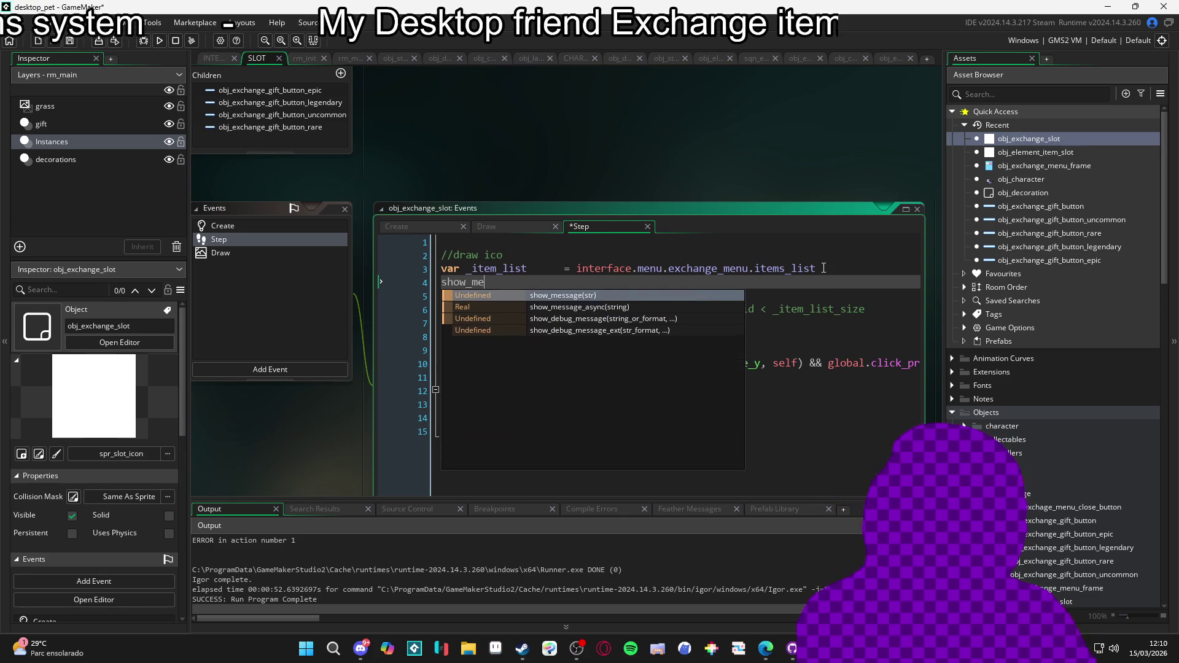
text(ssage(_item_list)
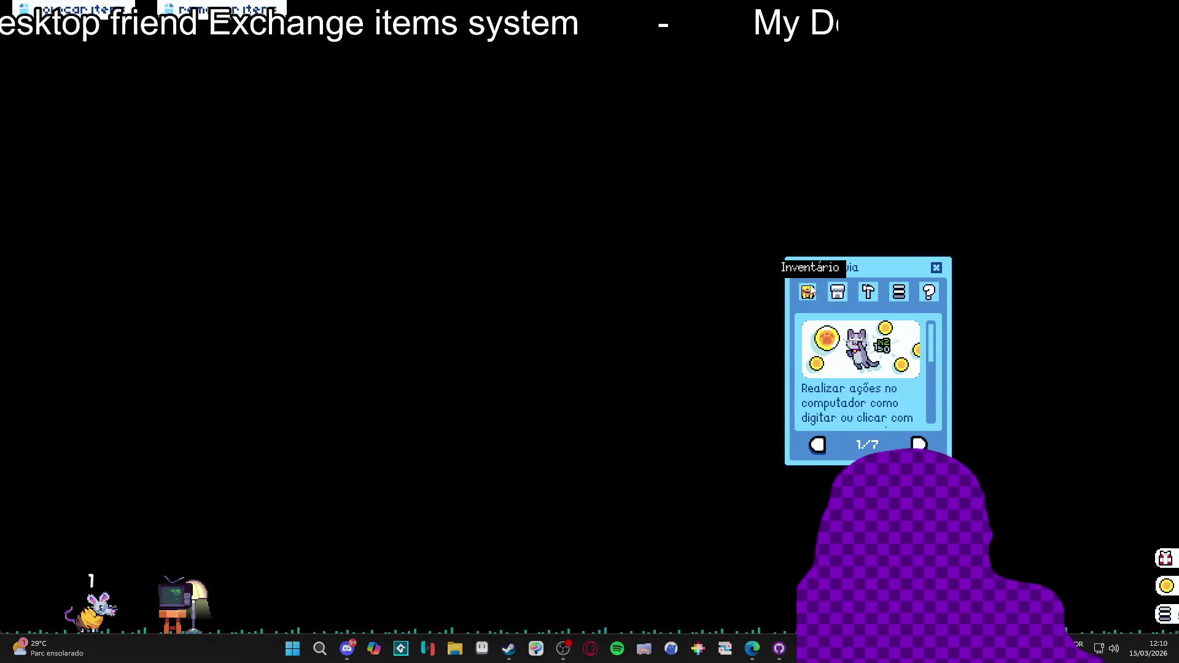
click(807, 292)
click(868, 443)
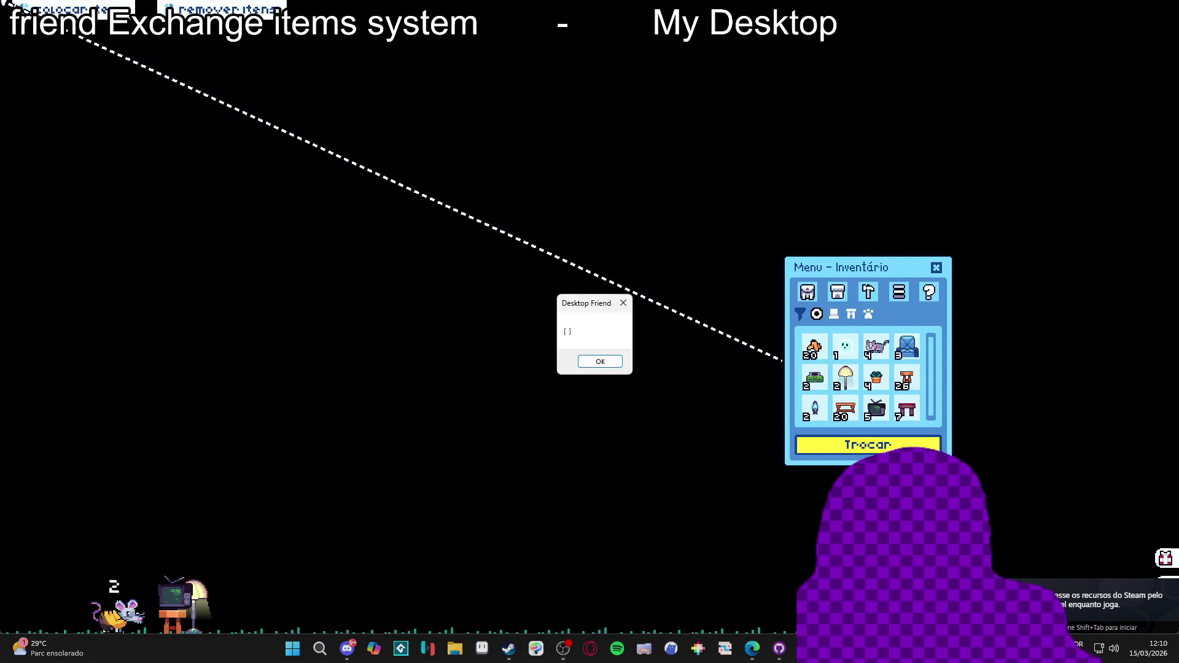
click(610, 366)
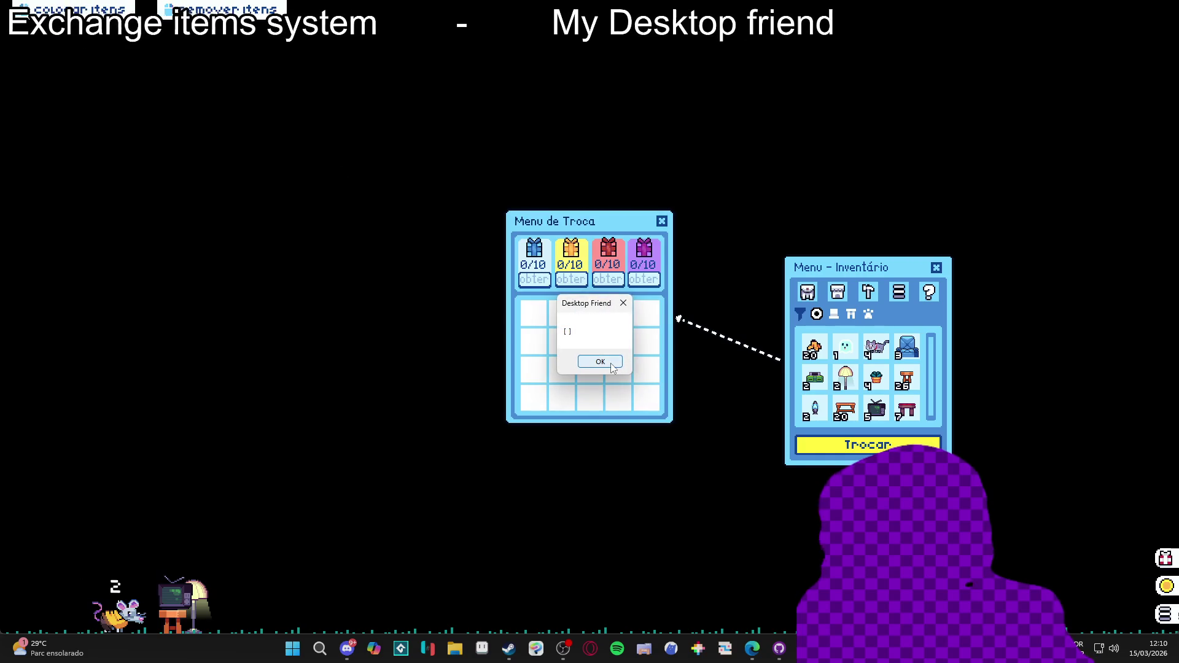
click(608, 362)
click(608, 362)
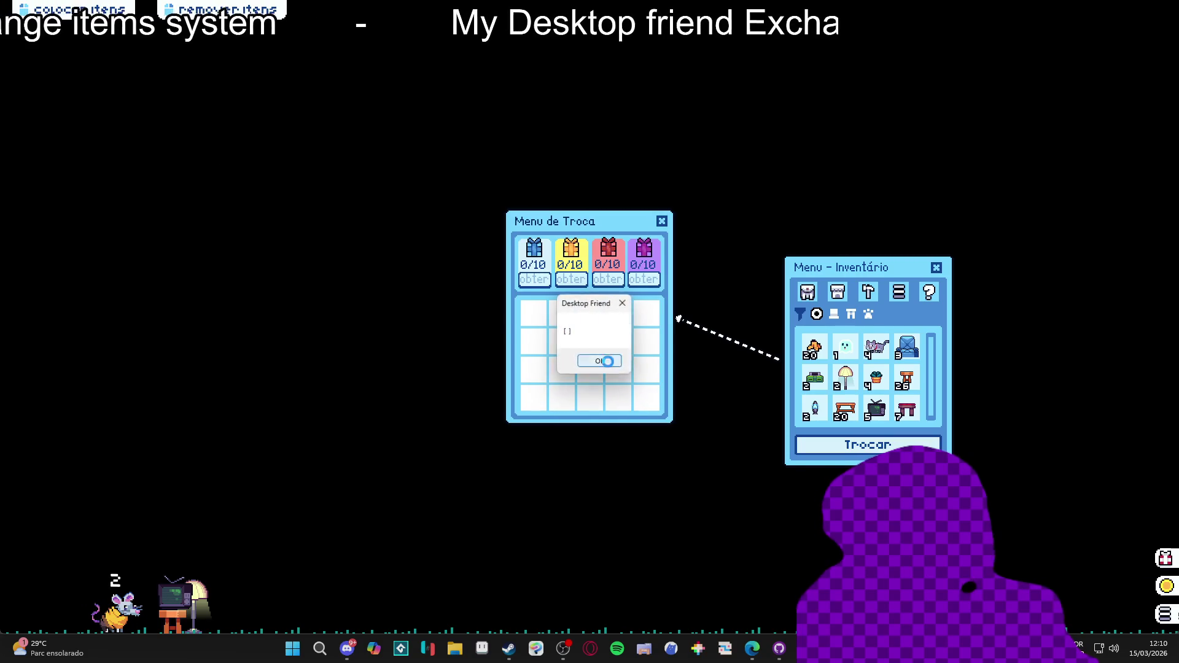
key(alt+F4)
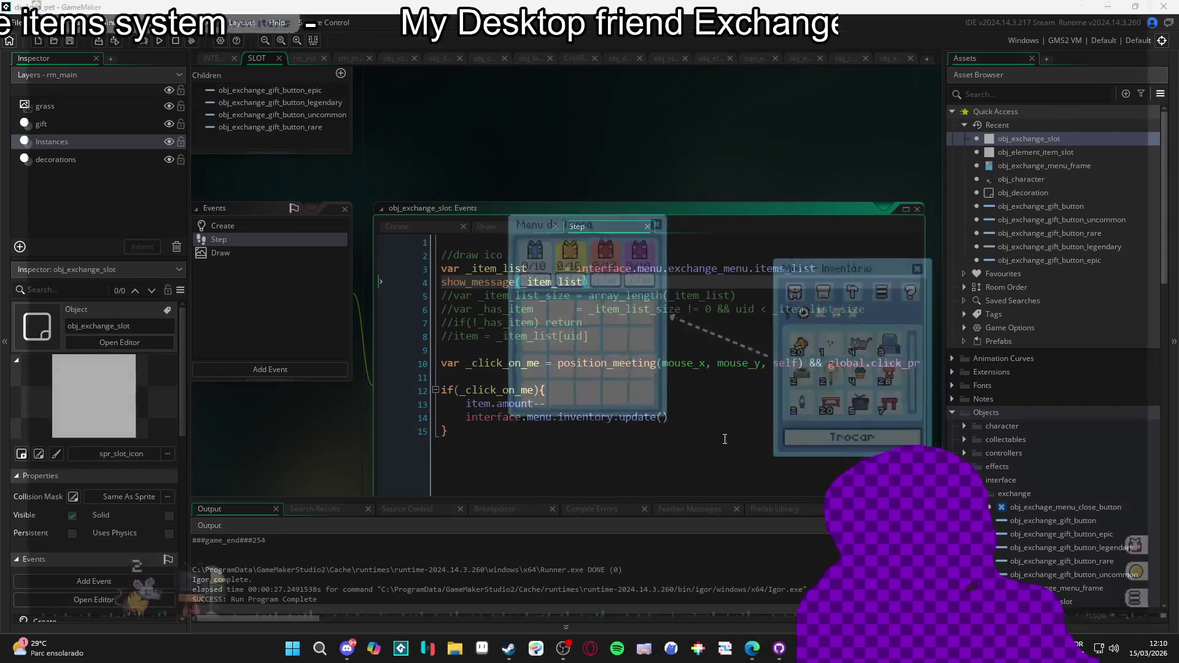
Delete the empty first line of the Step code and tidy spacing before the equals sign
drag(654, 287, 618, 301)
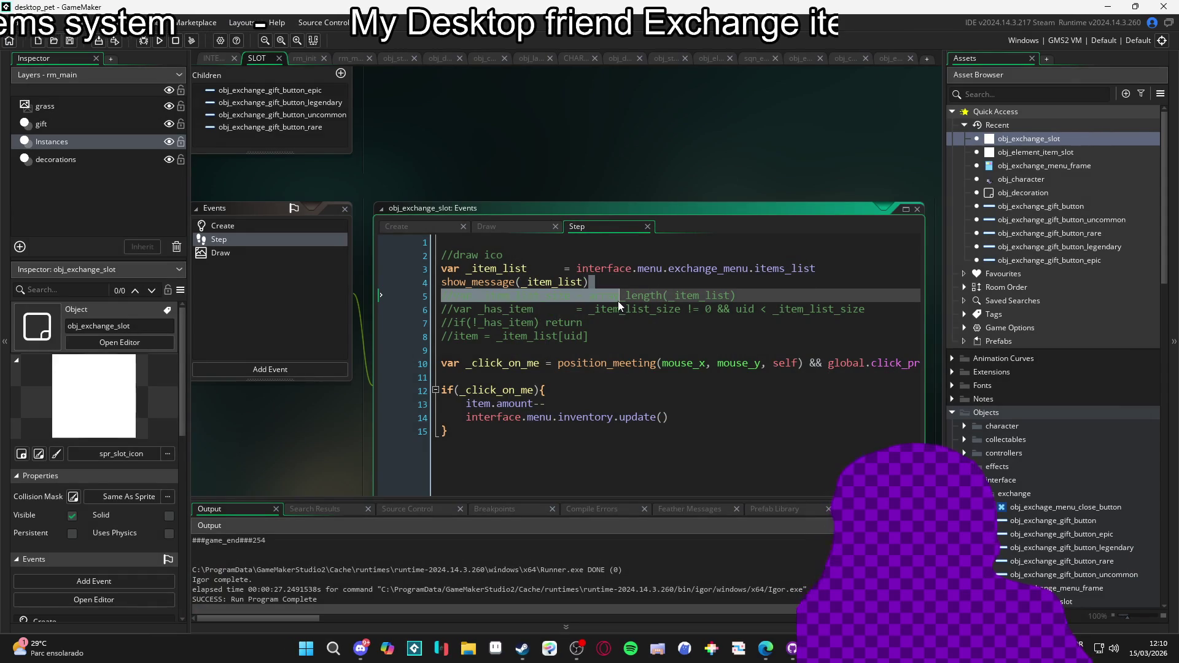
click(598, 286)
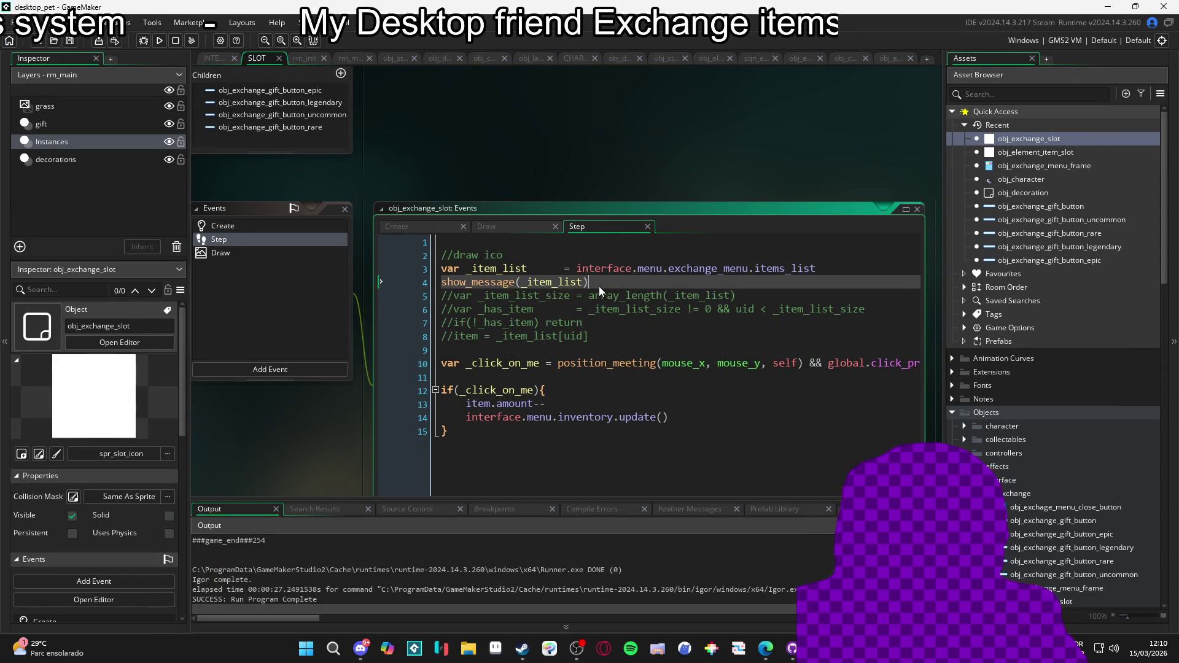
click(442, 254)
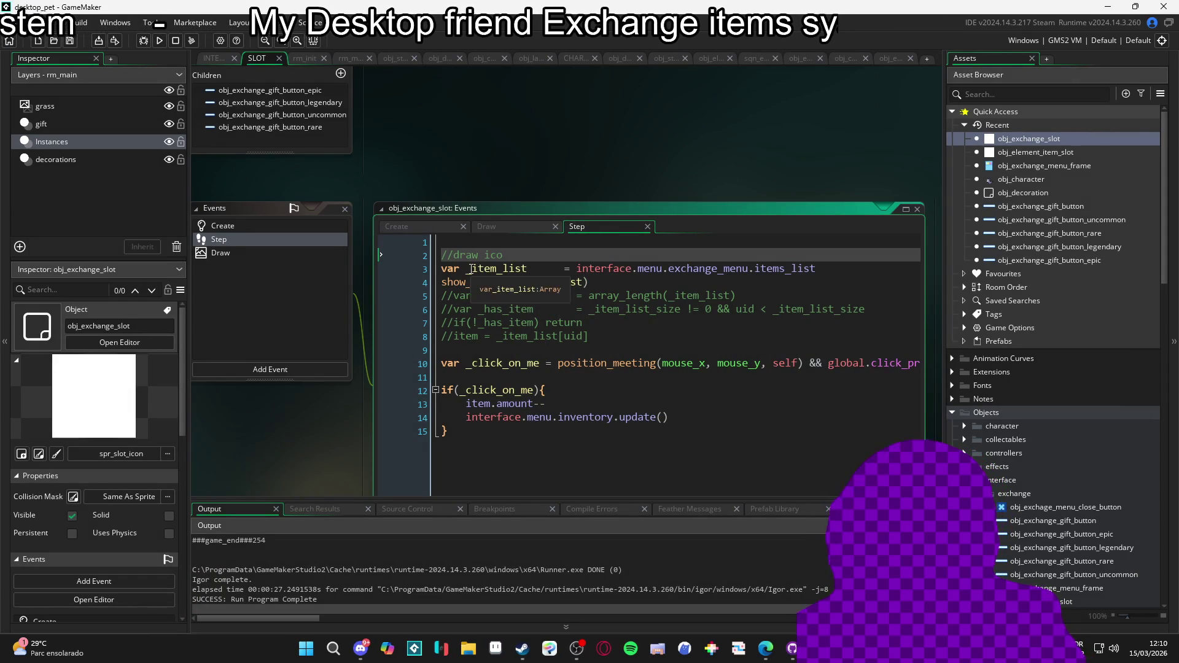
key(BackSpace)
click(594, 268)
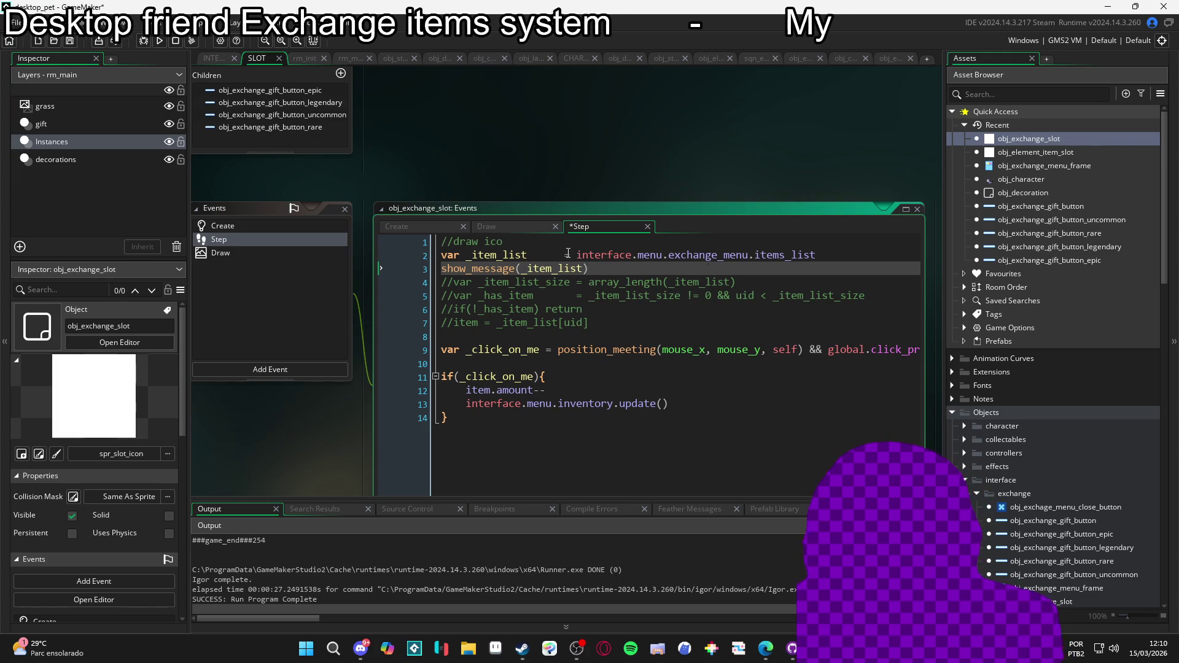
double_click(533, 255)
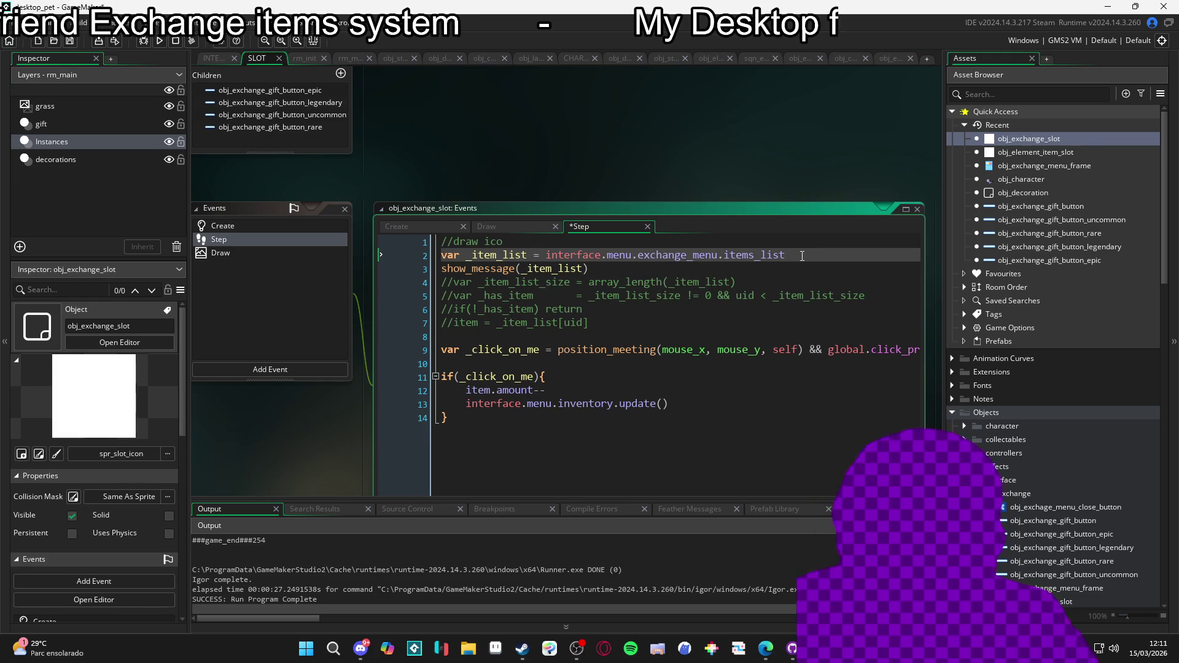
Add 'var _item_list_size = array_length(_item_list)' below the item list line and run the game
click(802, 255)
key(Return)
text(var _i)
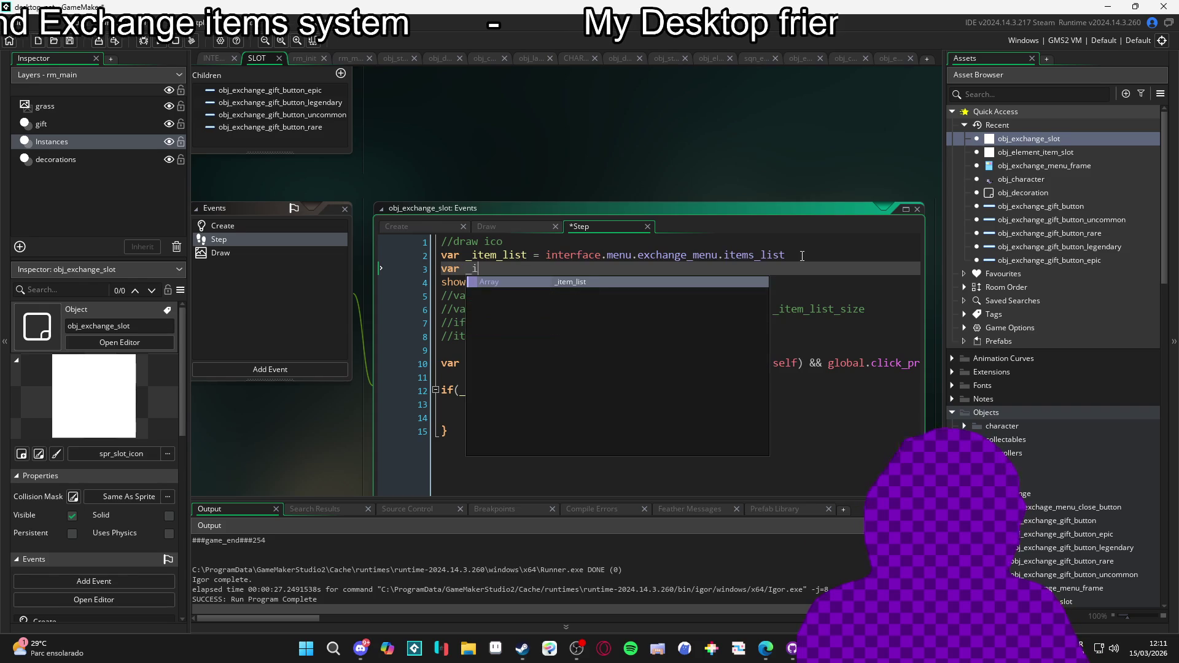
text(tem_list_)
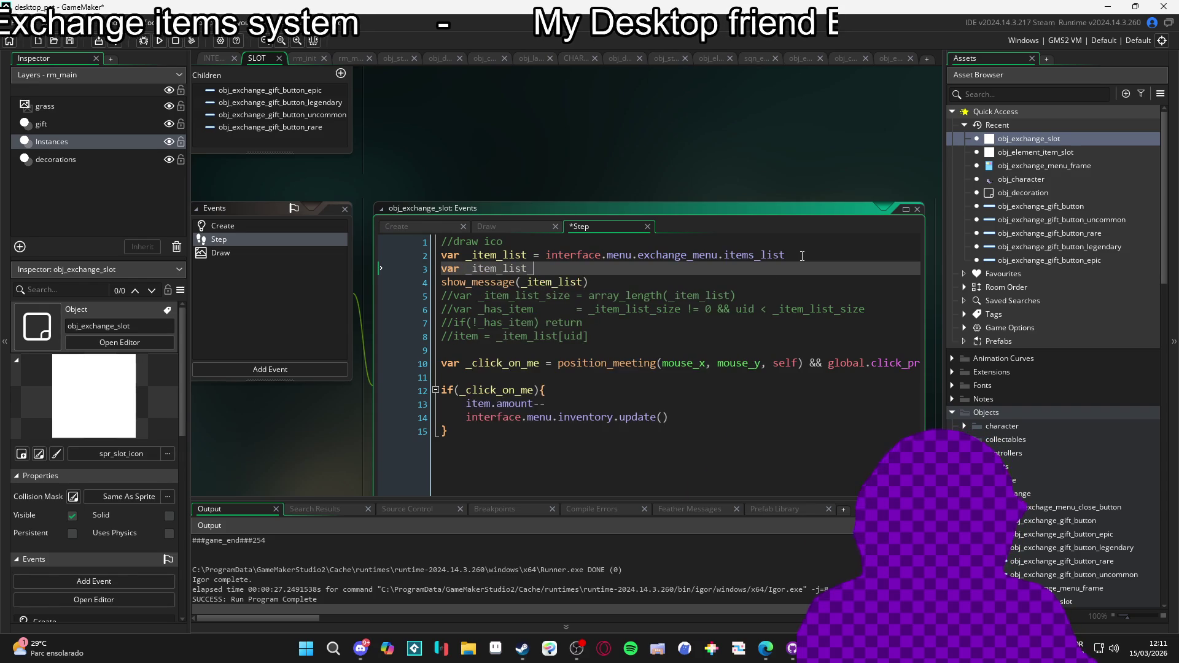
text(size = array_le)
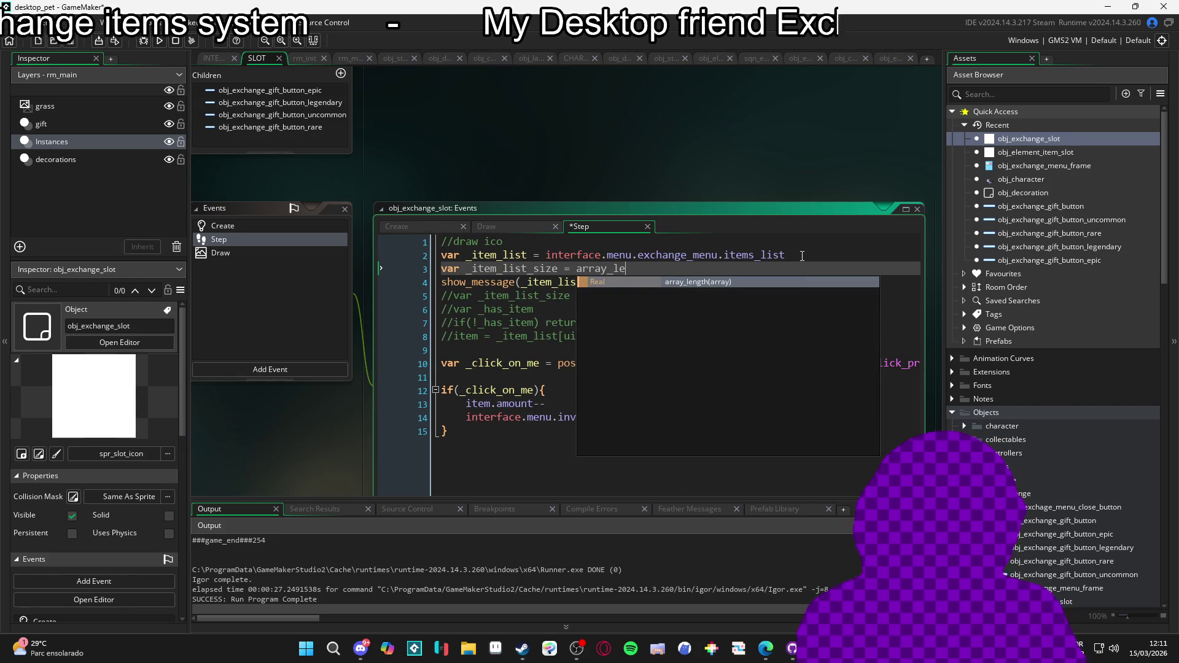
key(Return)
text(_item_list))
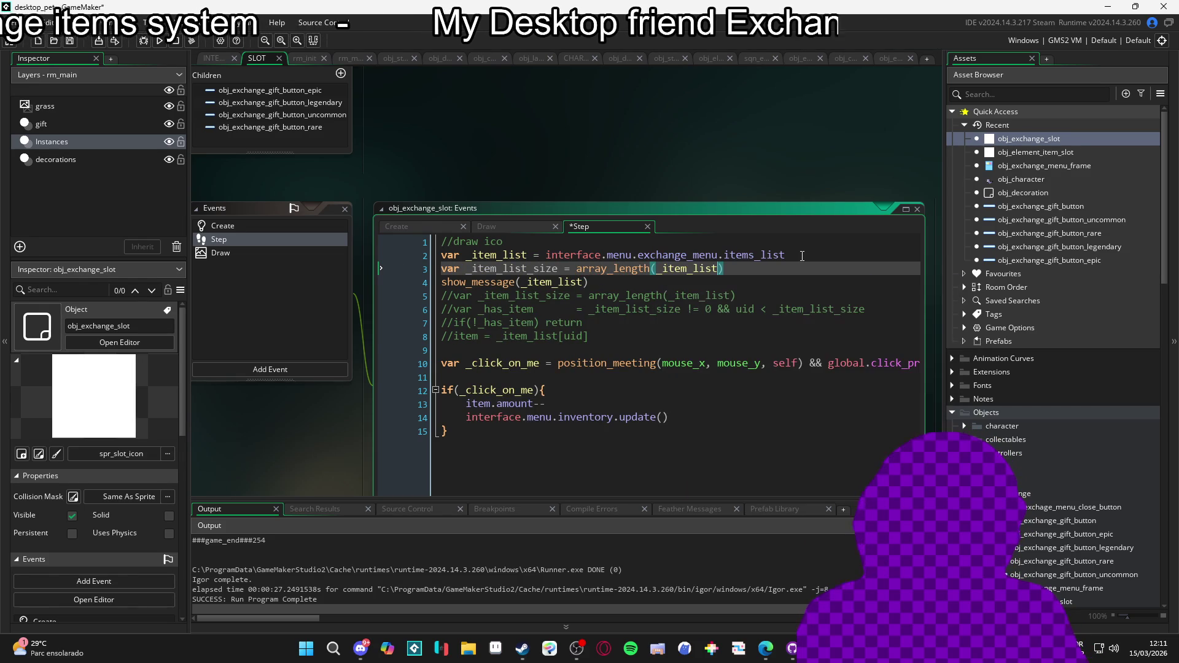
click(488, 268)
click(573, 287)
key(F5)
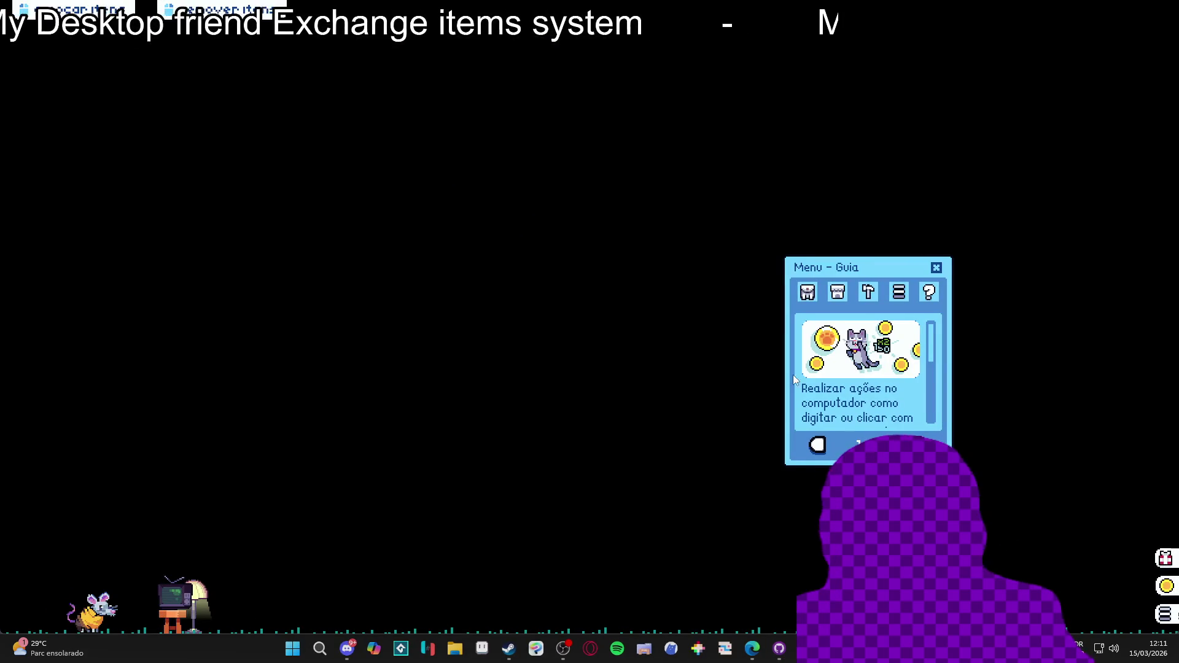
Open the game's inventory page, read the list size 0 message, then close the game
click(807, 292)
click(841, 441)
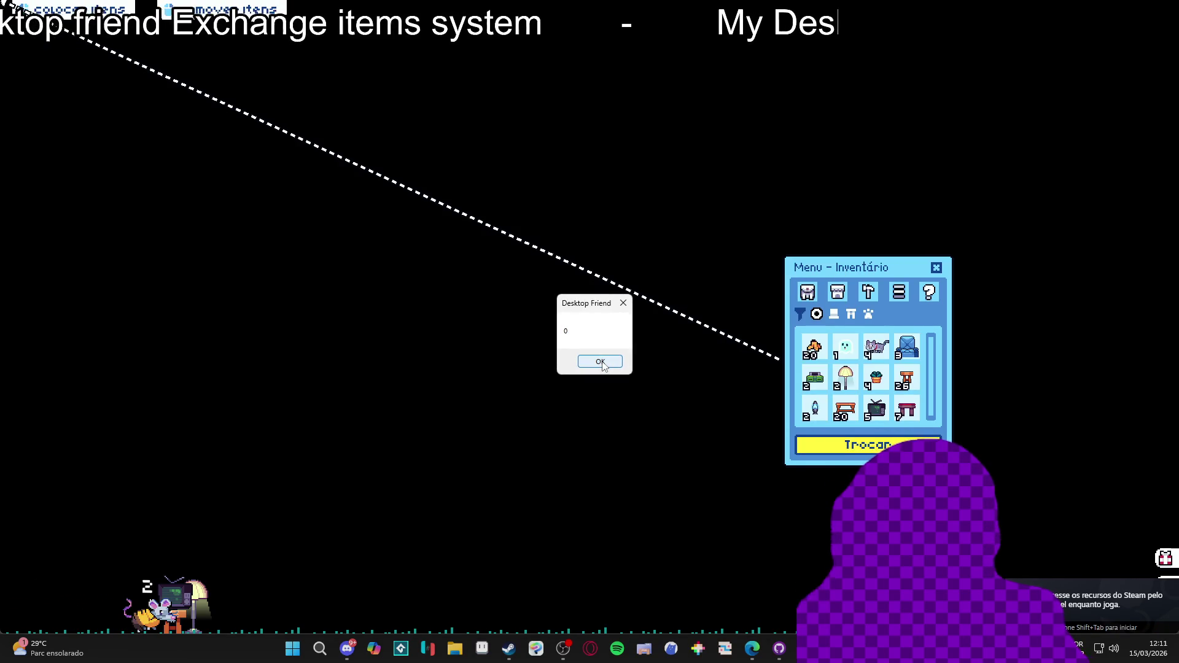
right_click(861, 648)
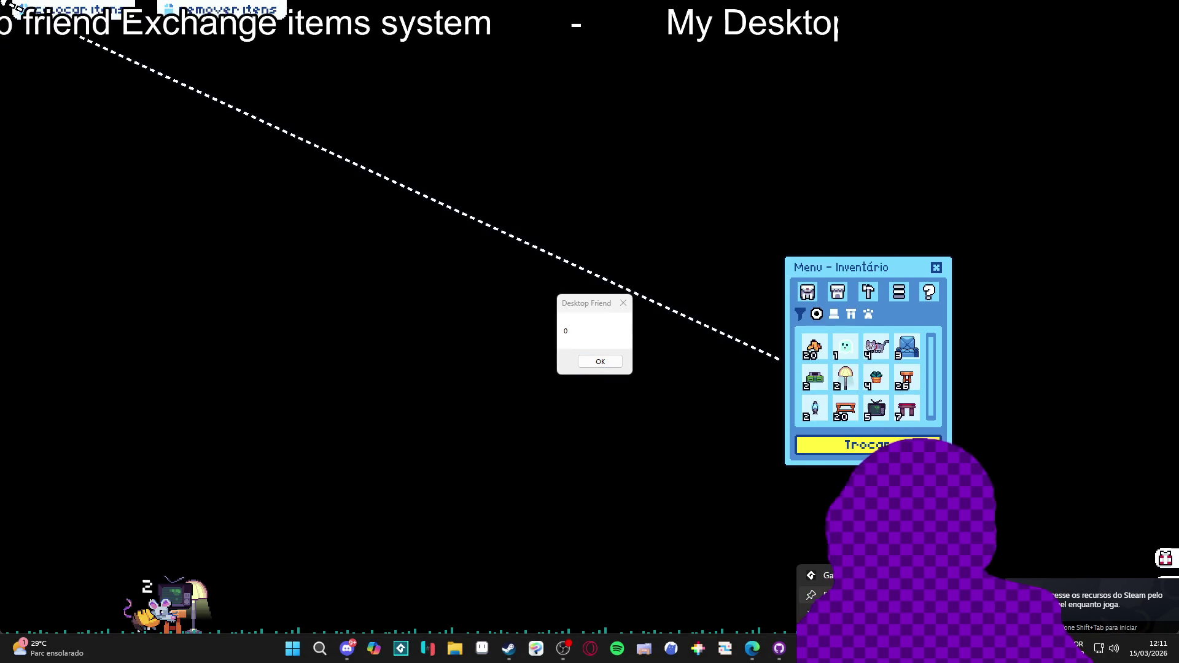
click(847, 617)
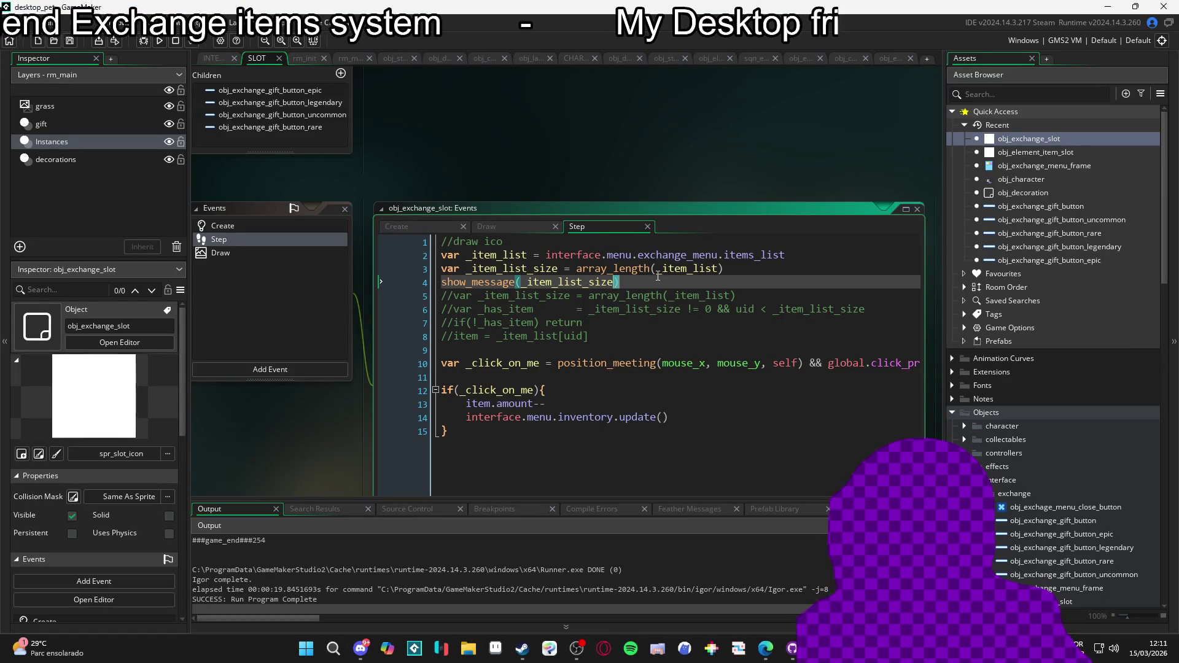
Add 'var _has_item = uid < _item_list_size' below the list size line
click(782, 270)
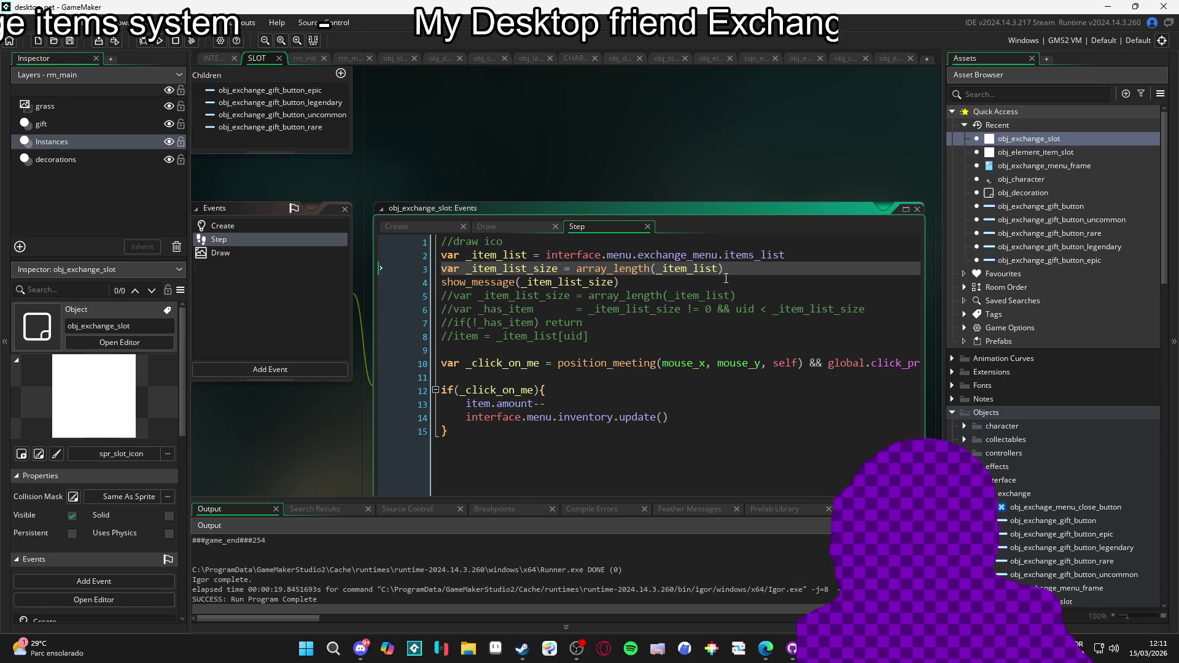
key(Return)
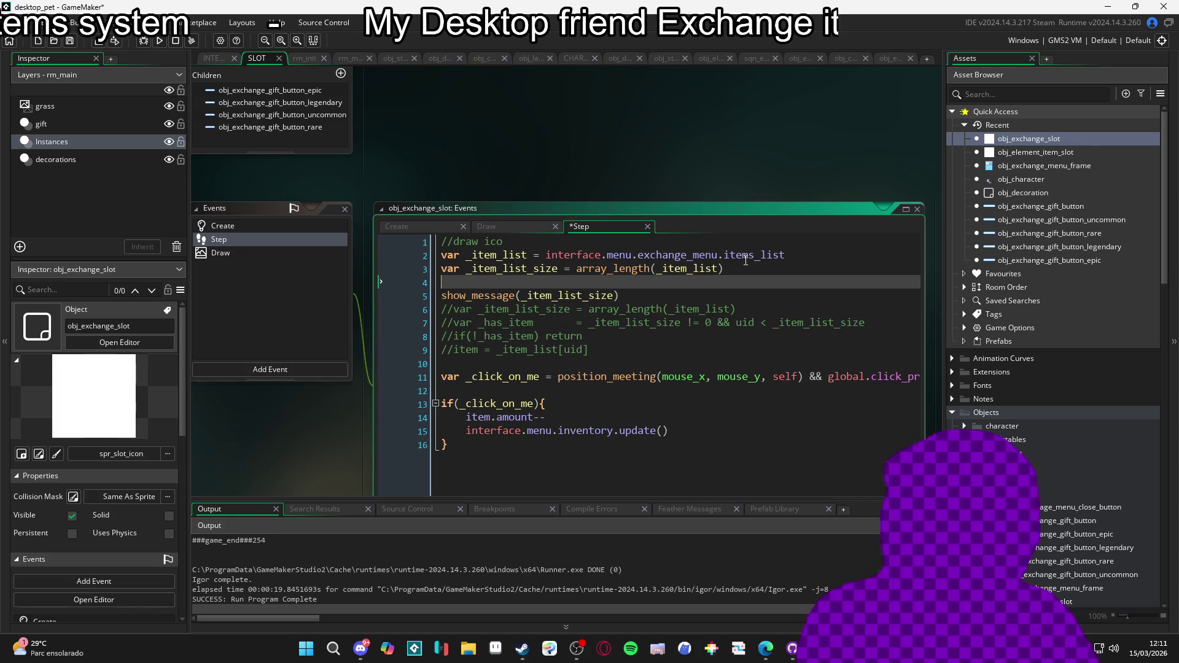
text(var _has_item =)
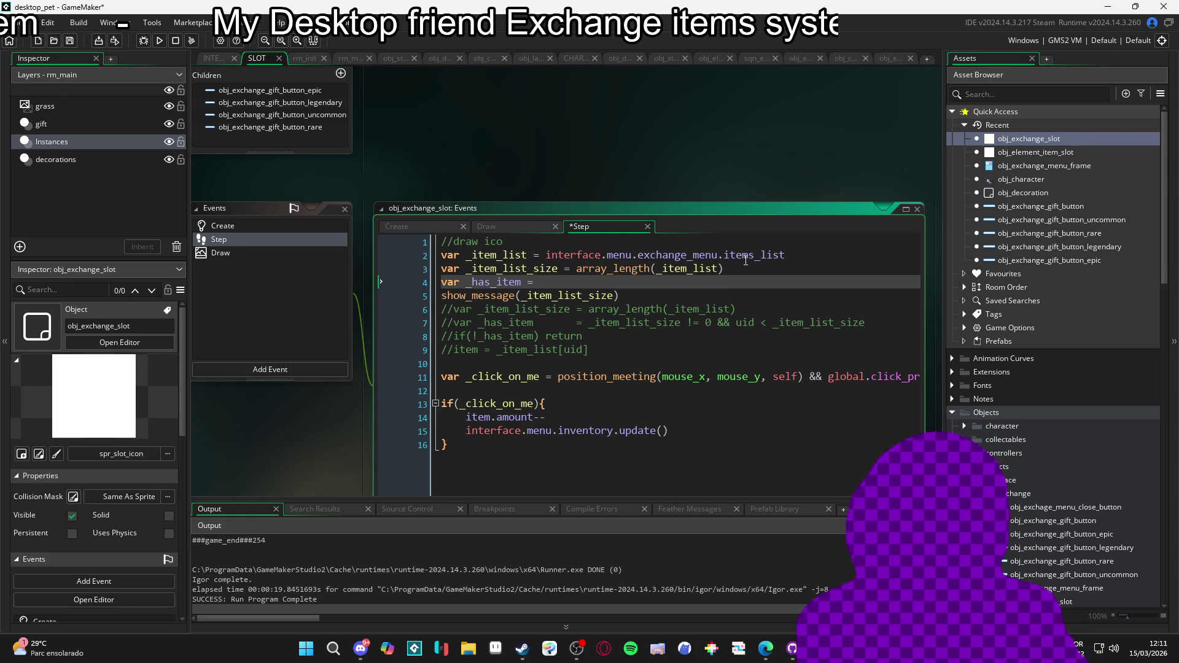
text(uid)
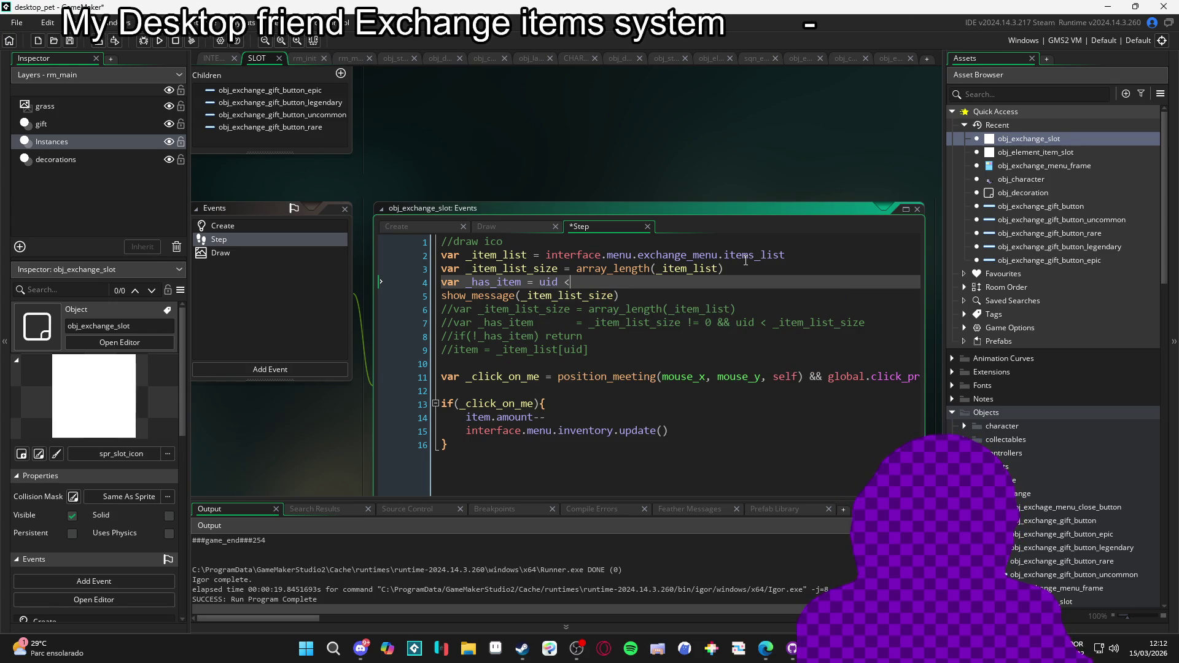
text( < _item_list)
key(Escape)
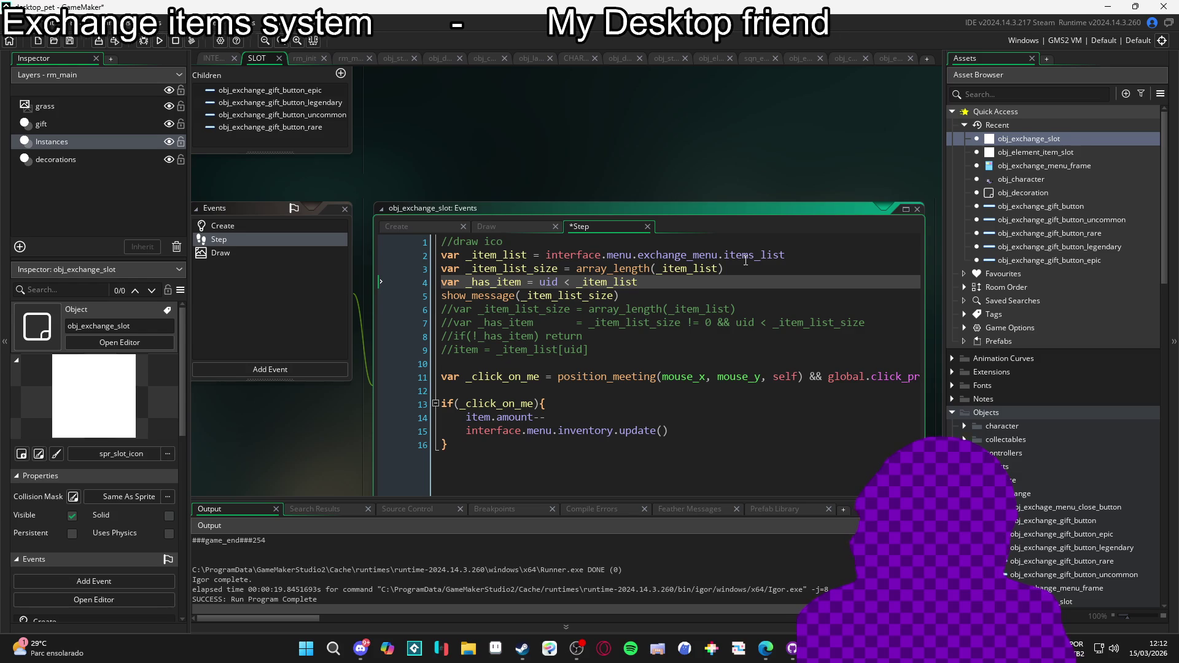
text(_size)
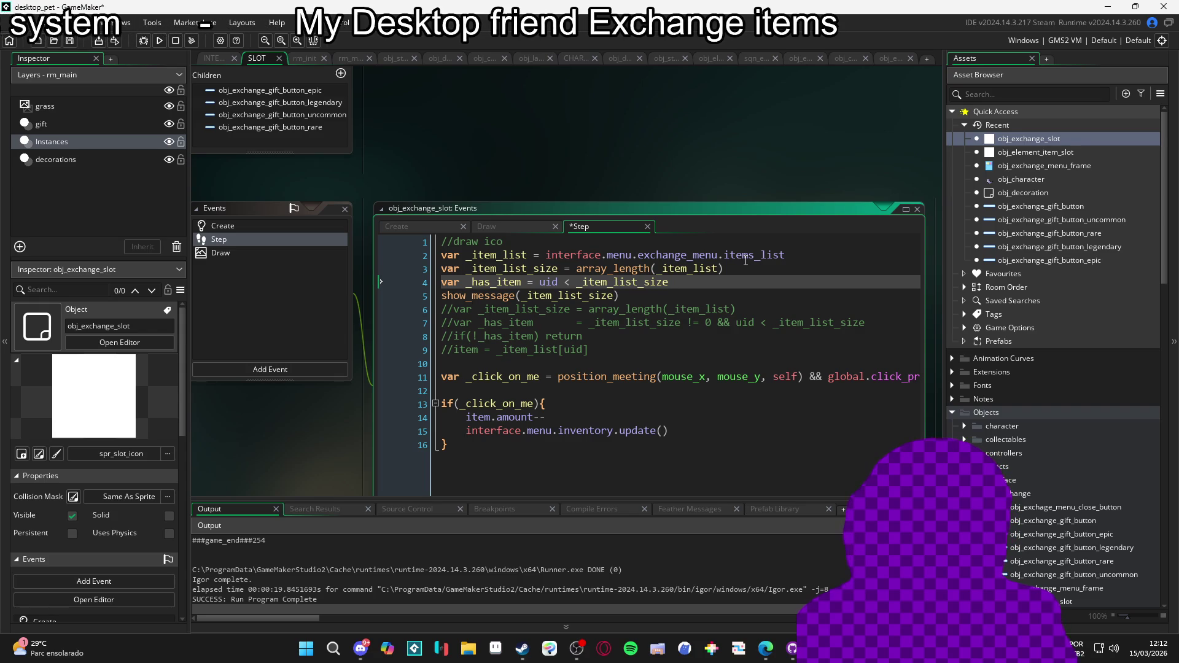
Replace the show_message argument with _has_item, then save and rerun the game
double_click(497, 282)
key(ctrl+c)
double_click(565, 296)
key(ctrl+v)
key(F5)
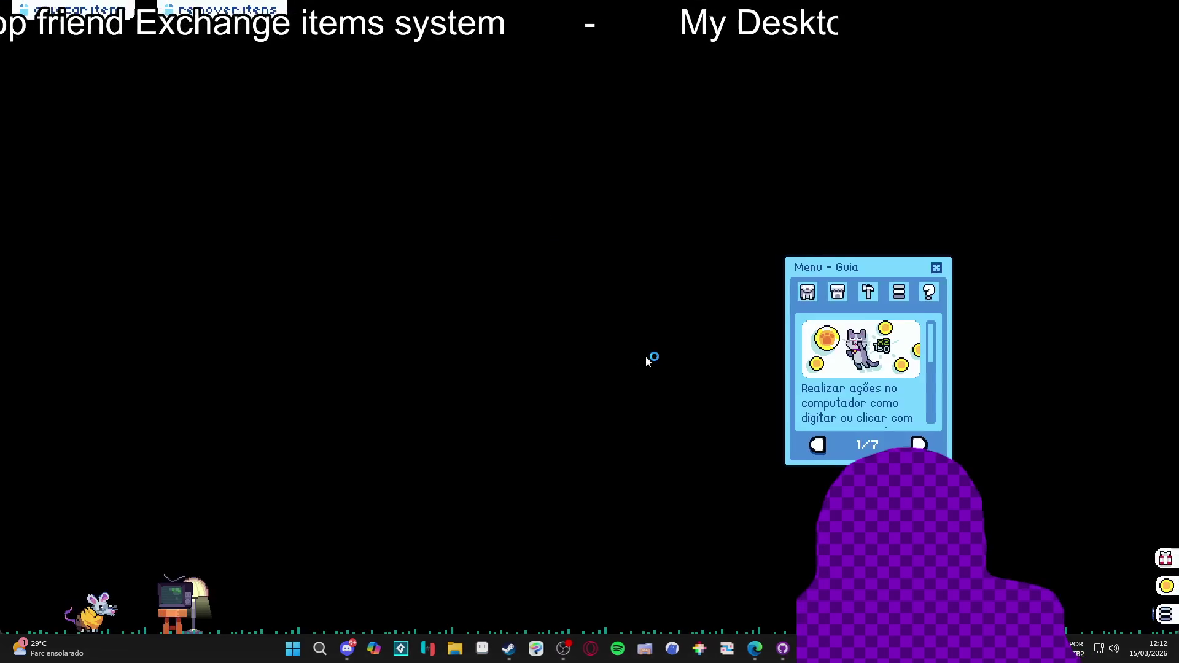
Open Inventário then Trocar, dismiss the 0 message, and quit the game with Alt+F4
click(816, 292)
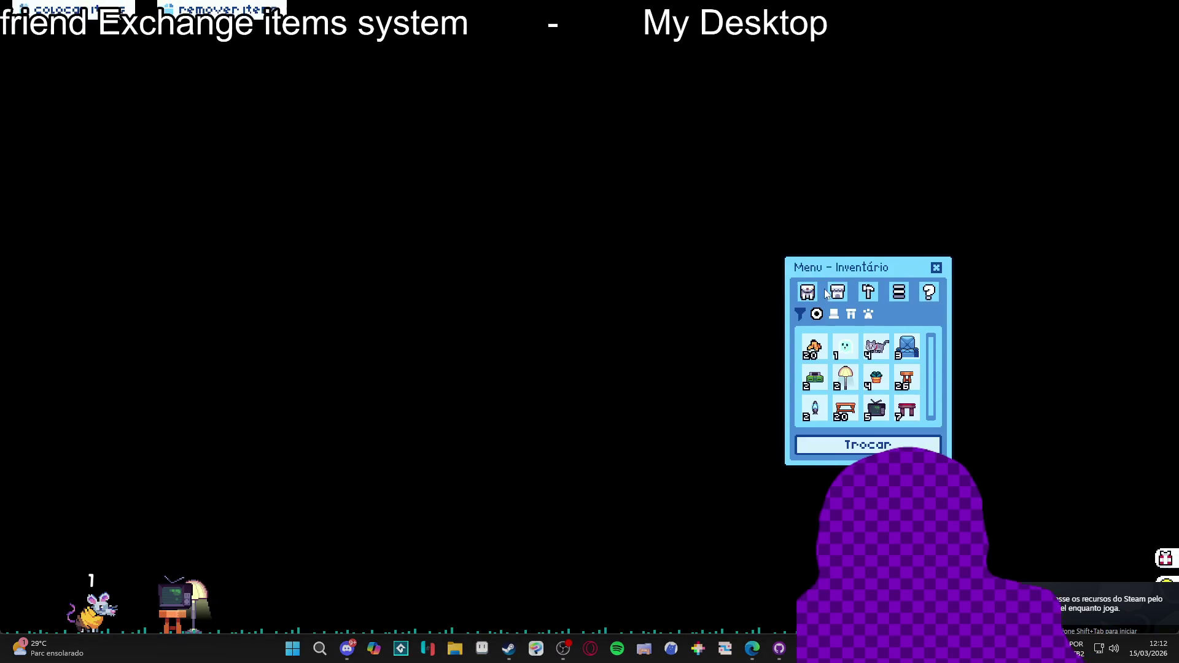
click(870, 445)
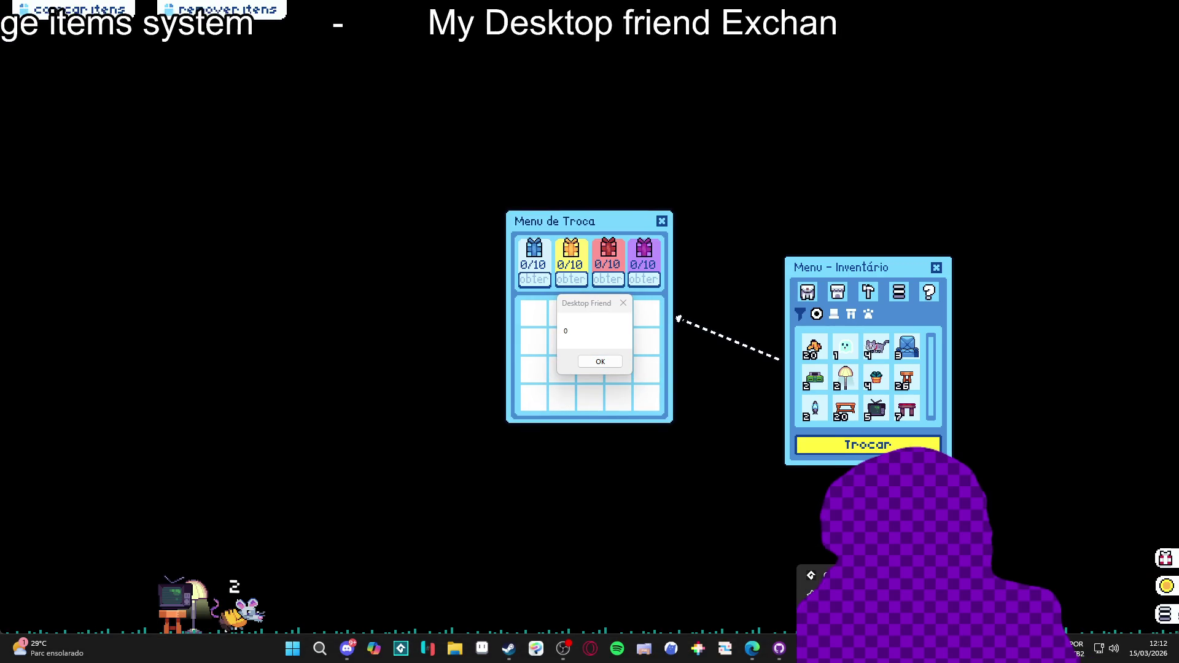
key(Return)
key(alt+F4)
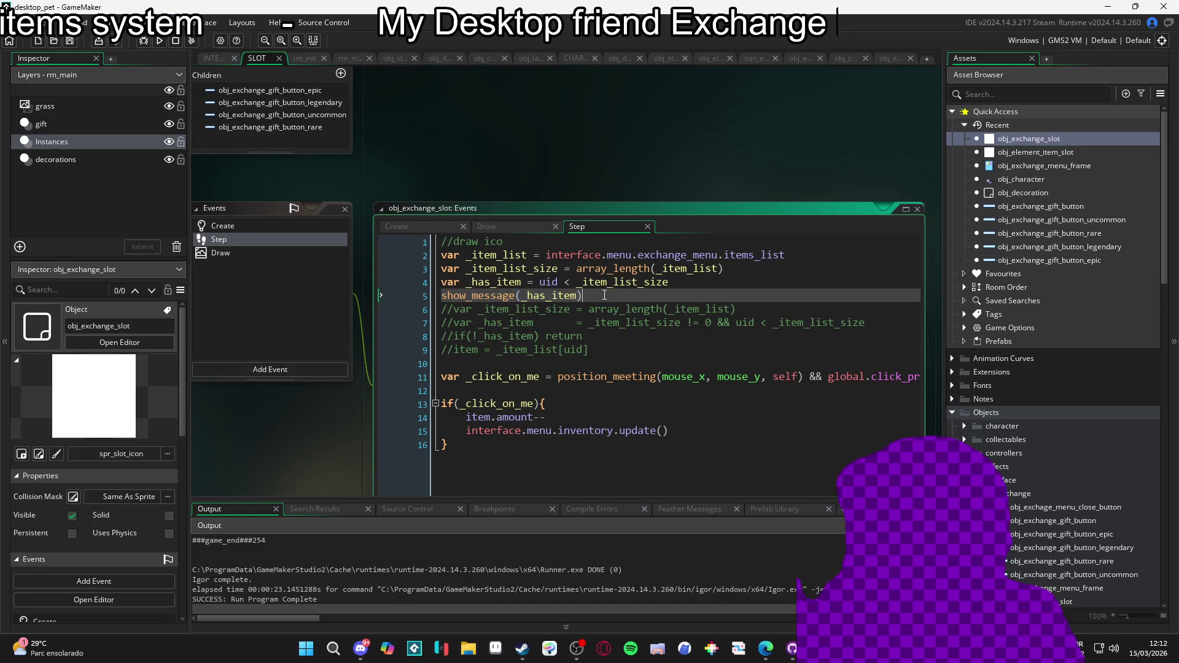
Replace the debug message line with the guard 'if(!_has_item) return'
drag(583, 295, 428, 294)
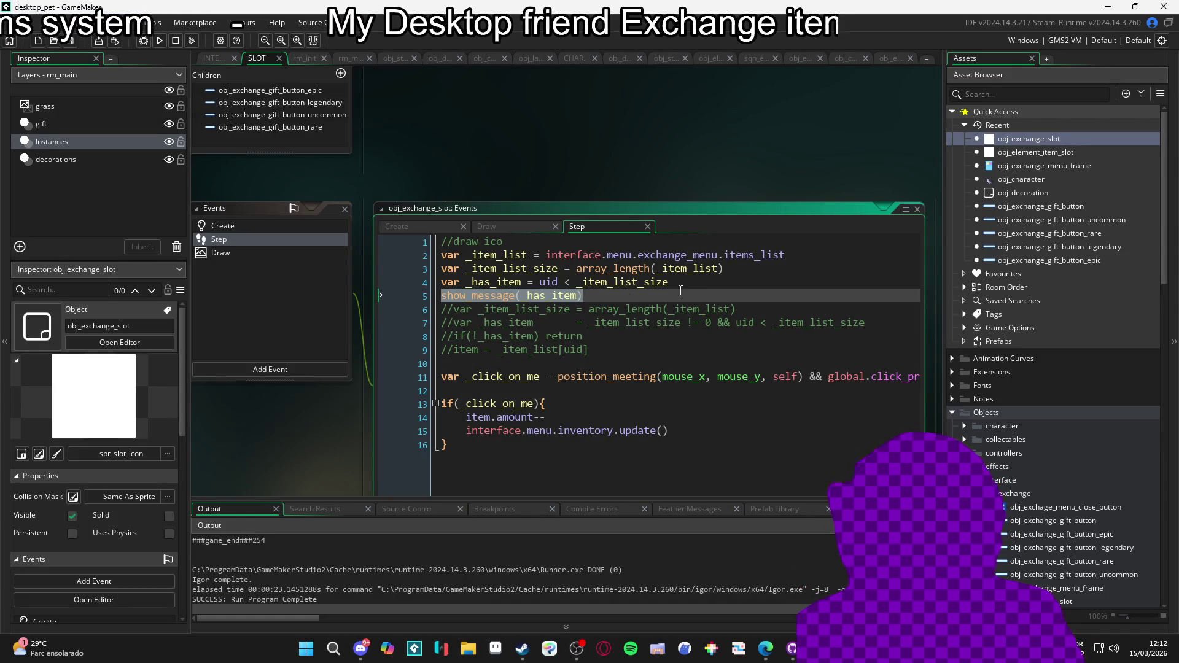
key(Delete)
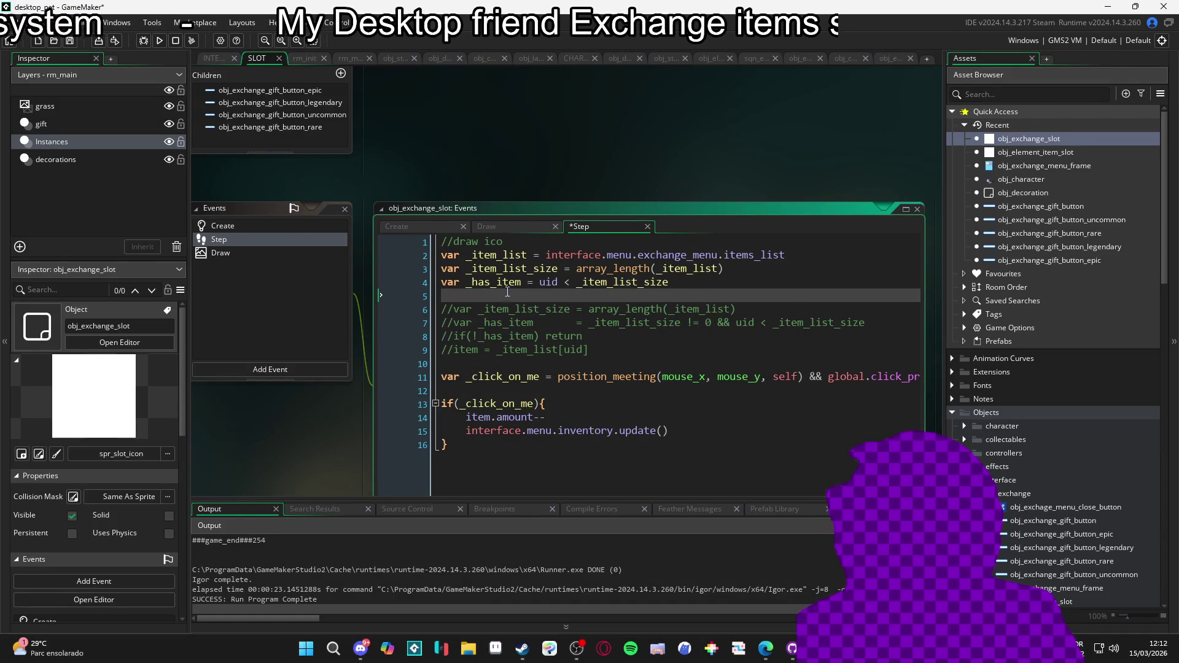
key(Return)
text(if(!_ha)
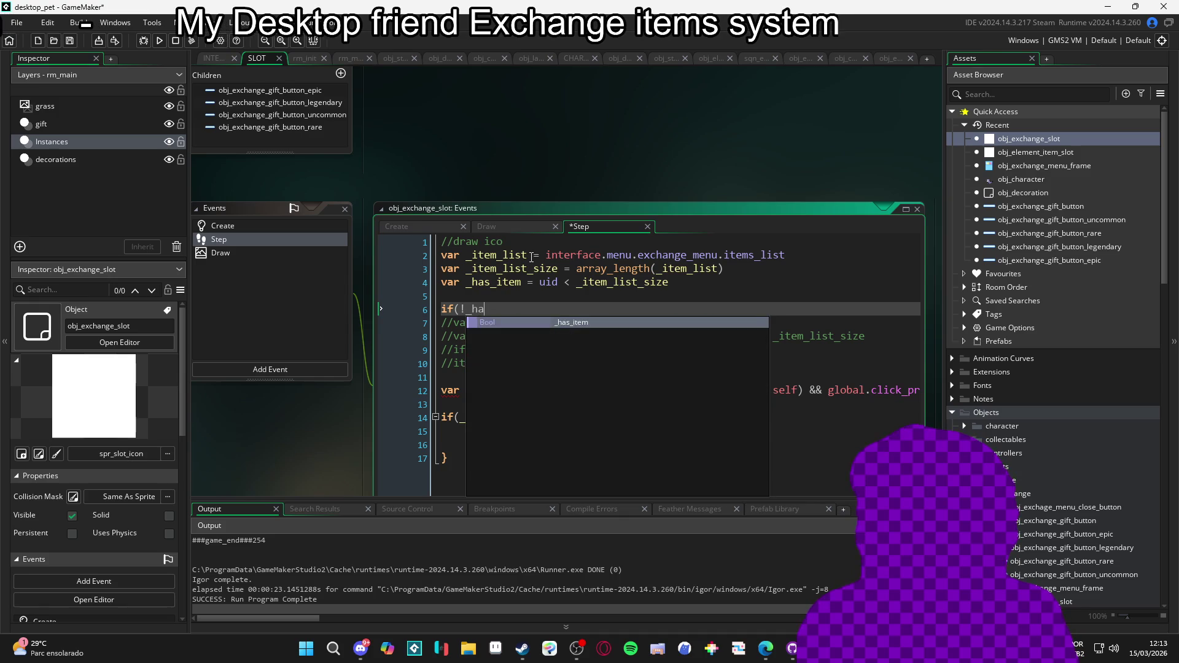
key(Return)
text() return)
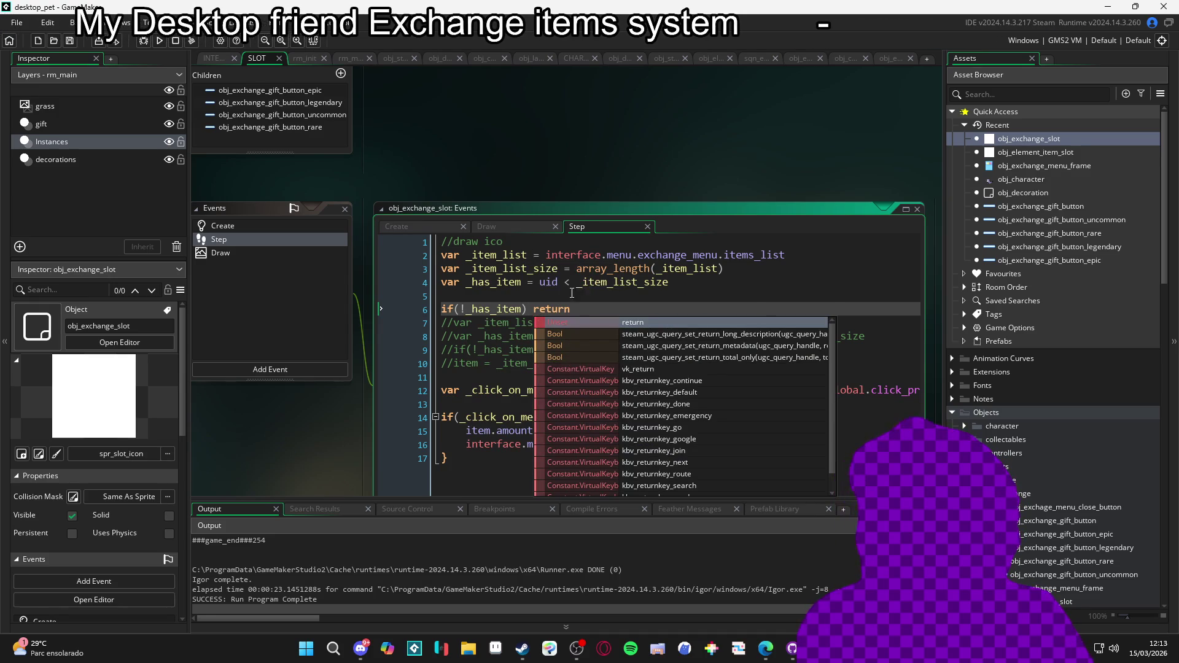
click(588, 314)
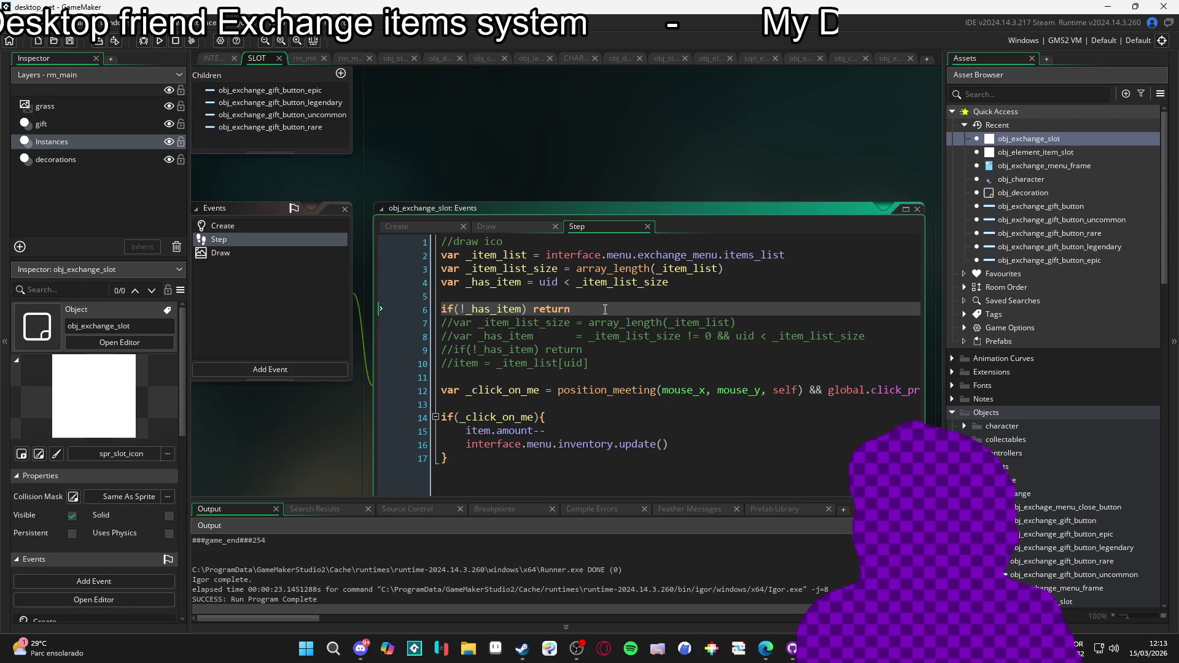
key(Return)
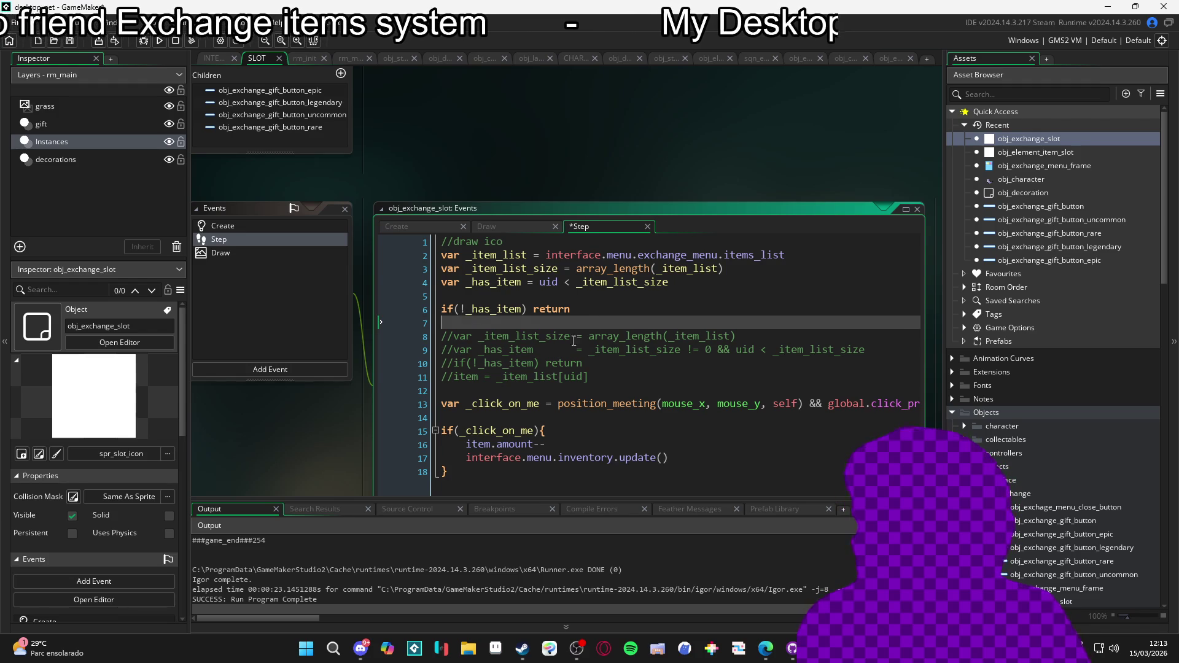
click(594, 377)
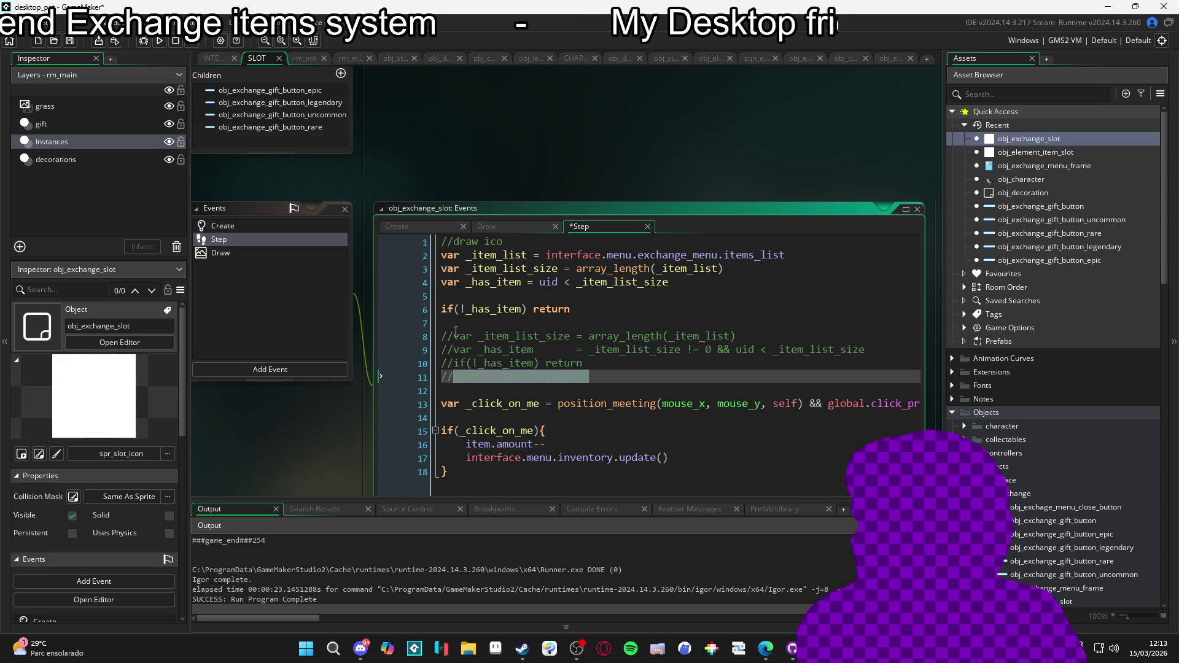
click(436, 320)
Check the item's starting value in the Create event, then run the game to its inventory page
click(253, 224)
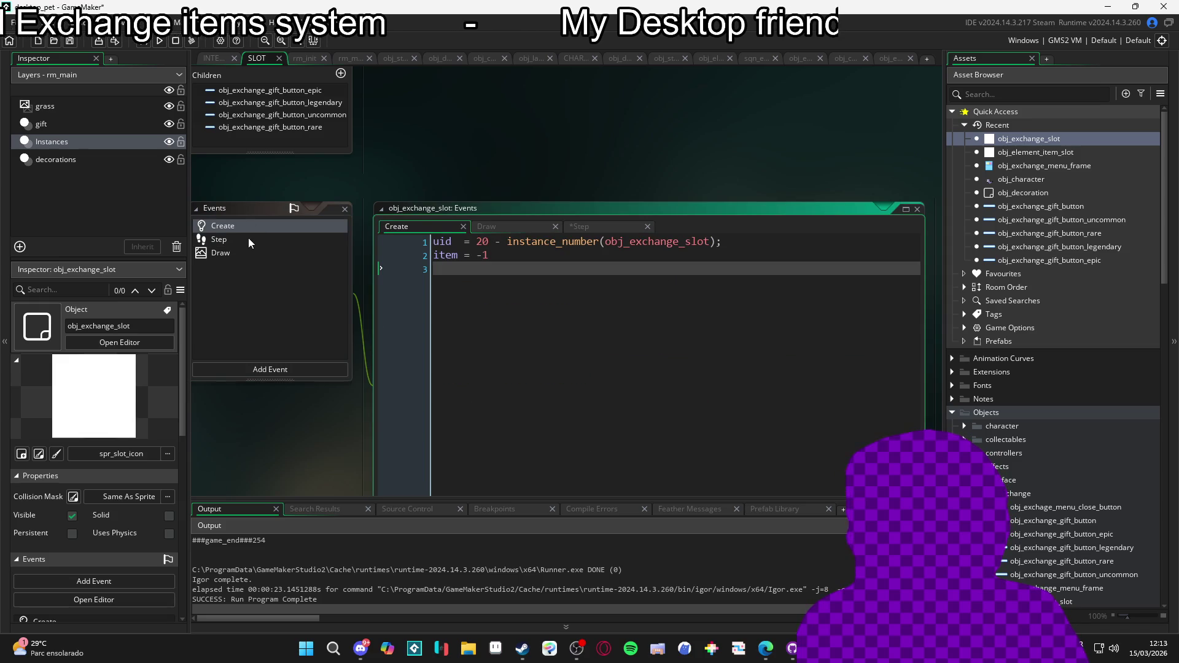
double_click(445, 254)
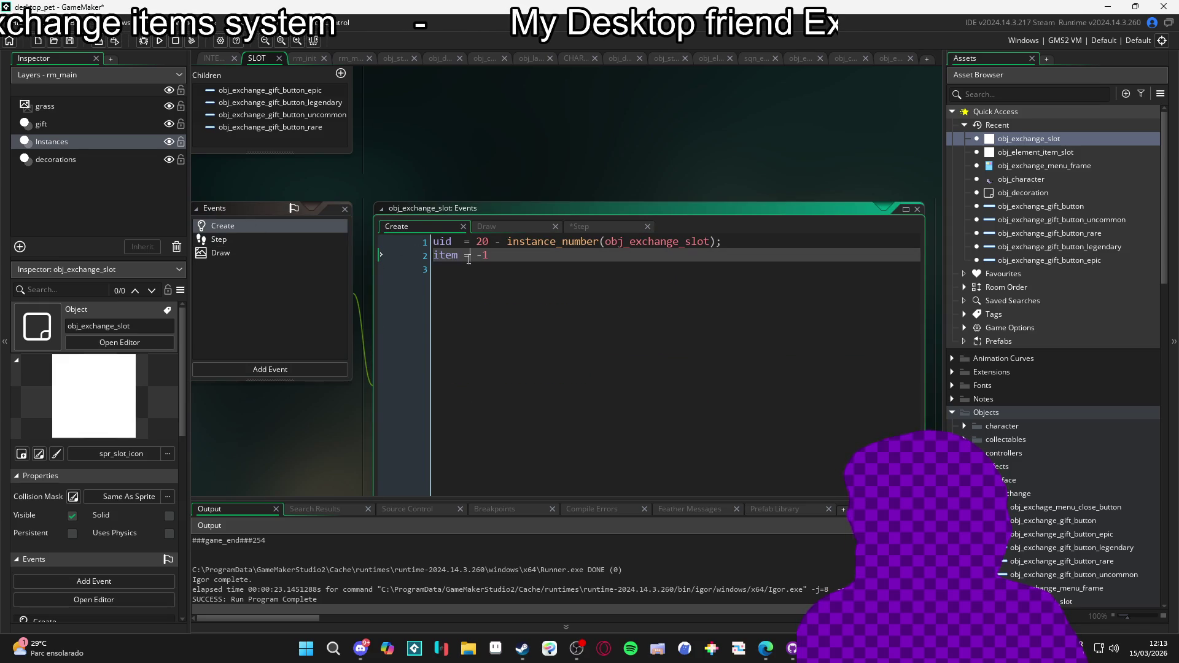
click(265, 239)
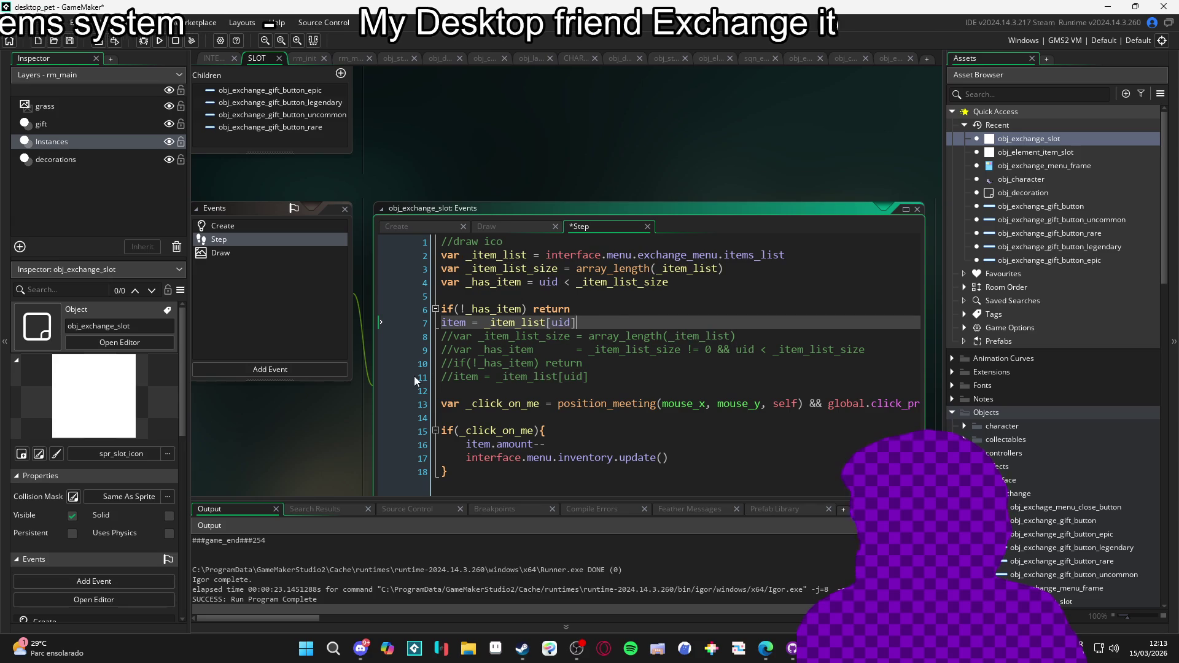
key(F5)
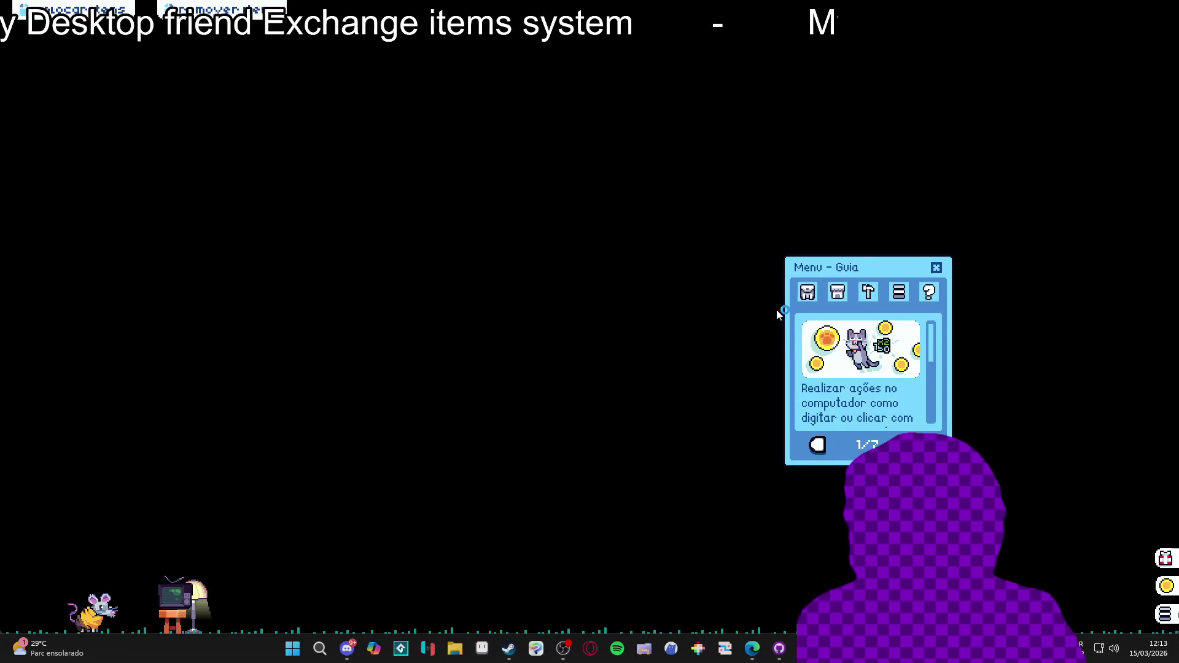
click(807, 292)
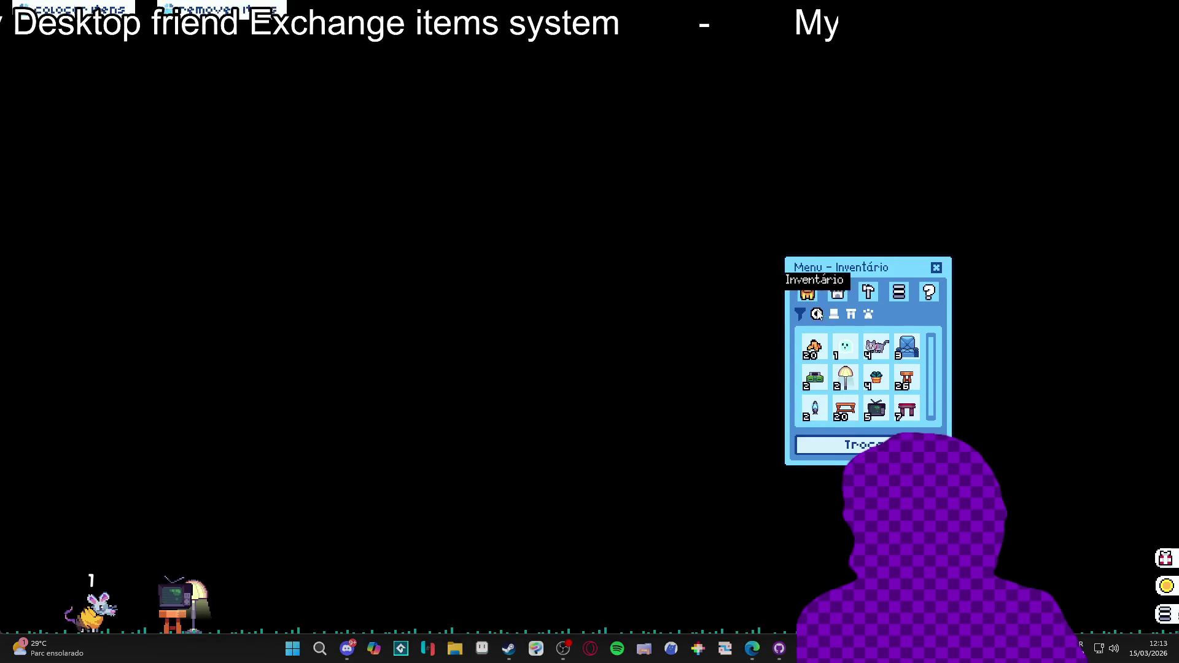
Abort the code error from the exchange menu and wrap the guard's return in braces
click(851, 444)
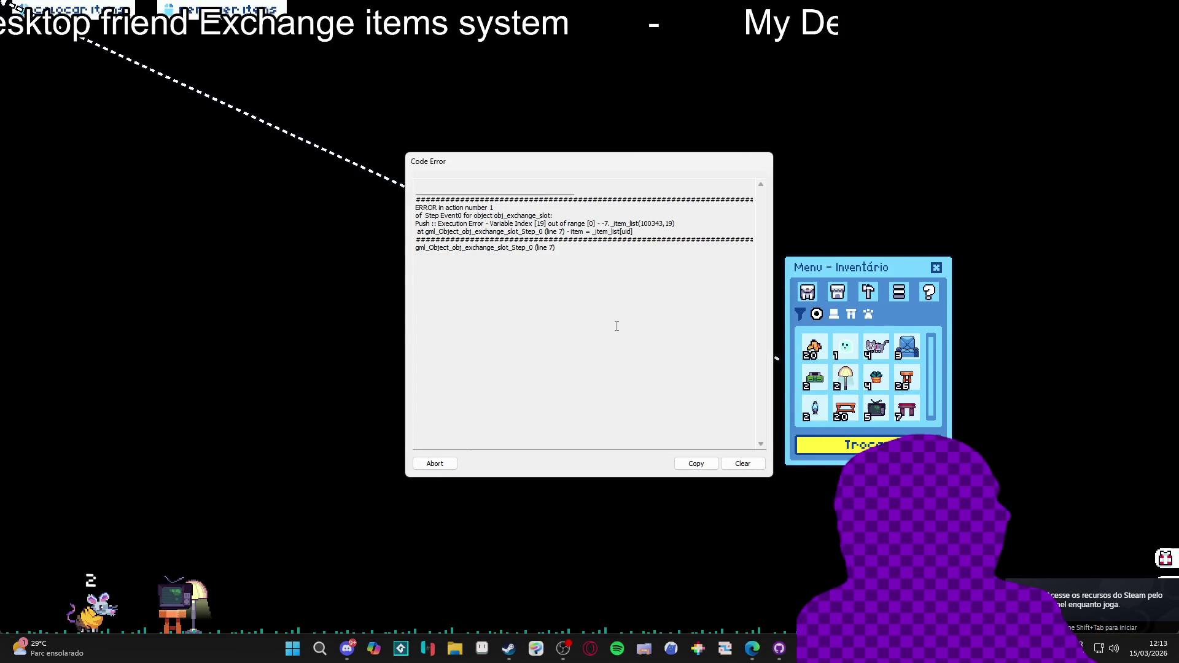
click(435, 464)
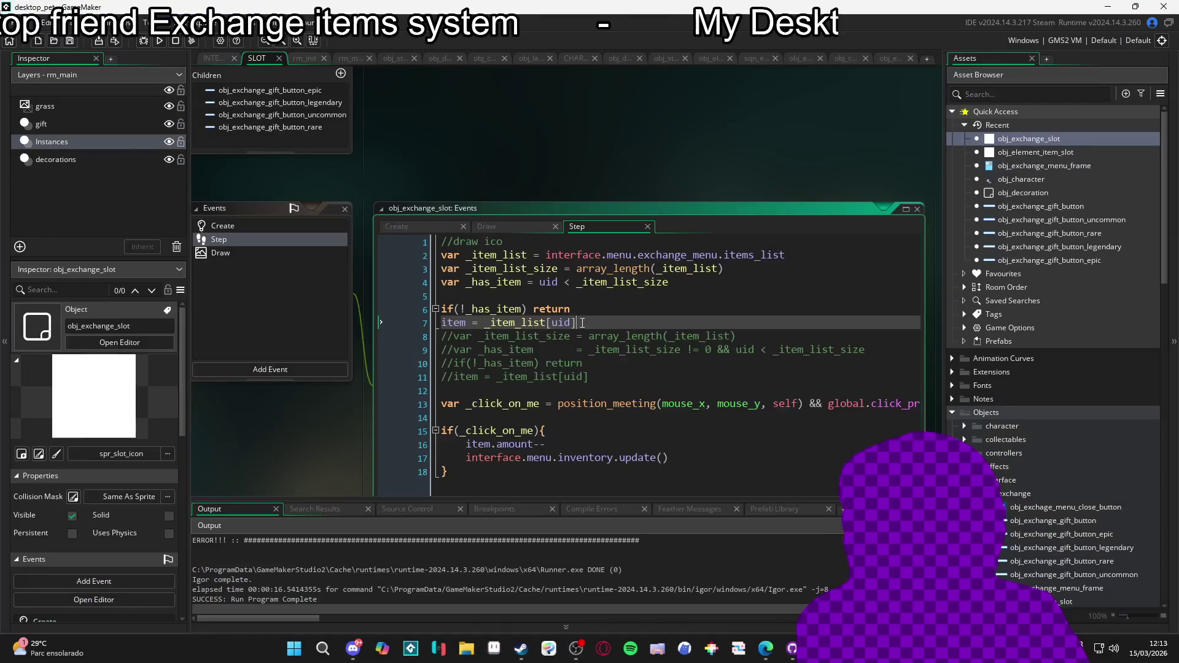
click(530, 309)
text({)
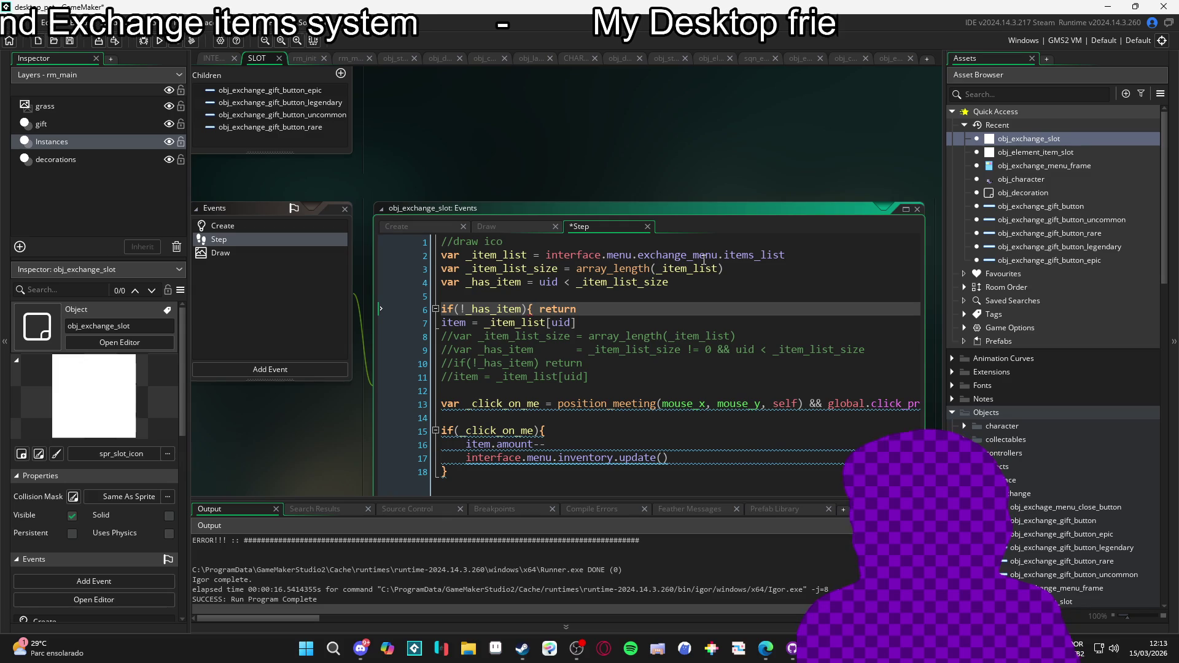
key(Return)
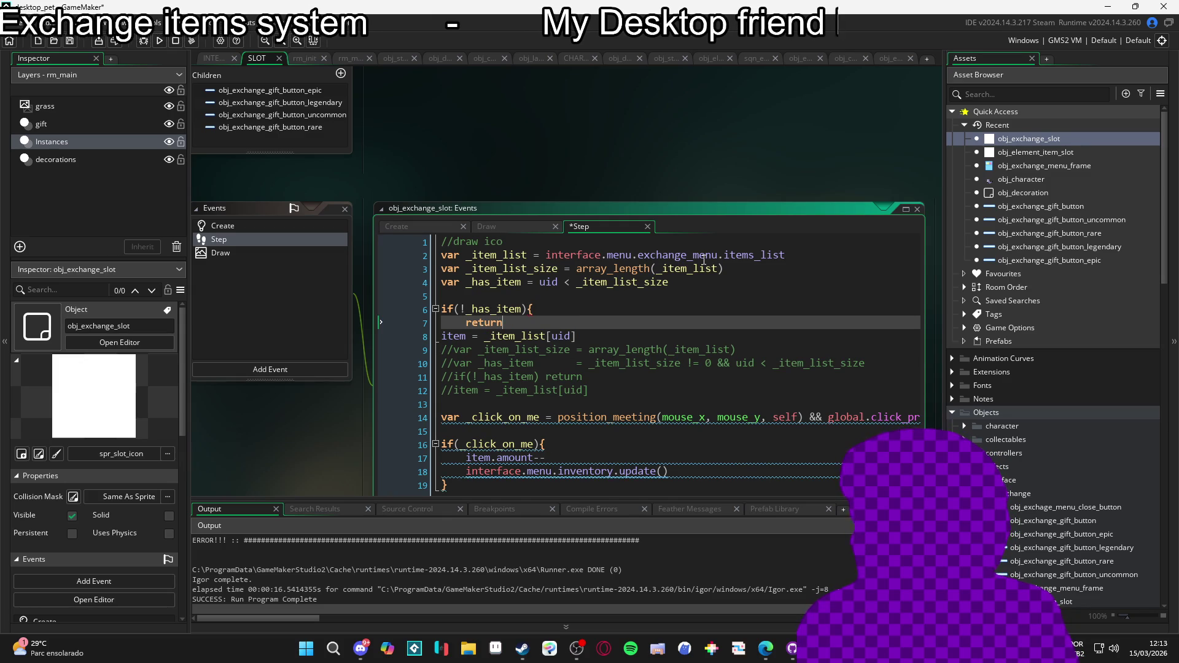
key(Return)
text(})
Replace return with exit inside the block and rebuild the game
key(Up)
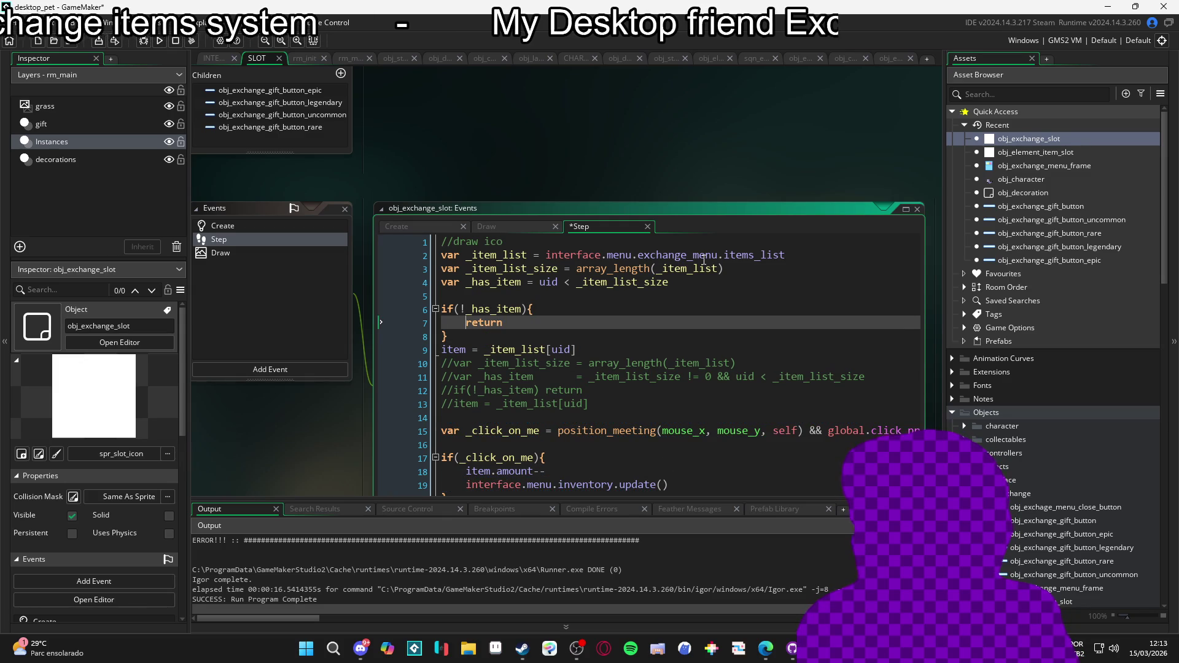
key(shift+End)
text(exit)
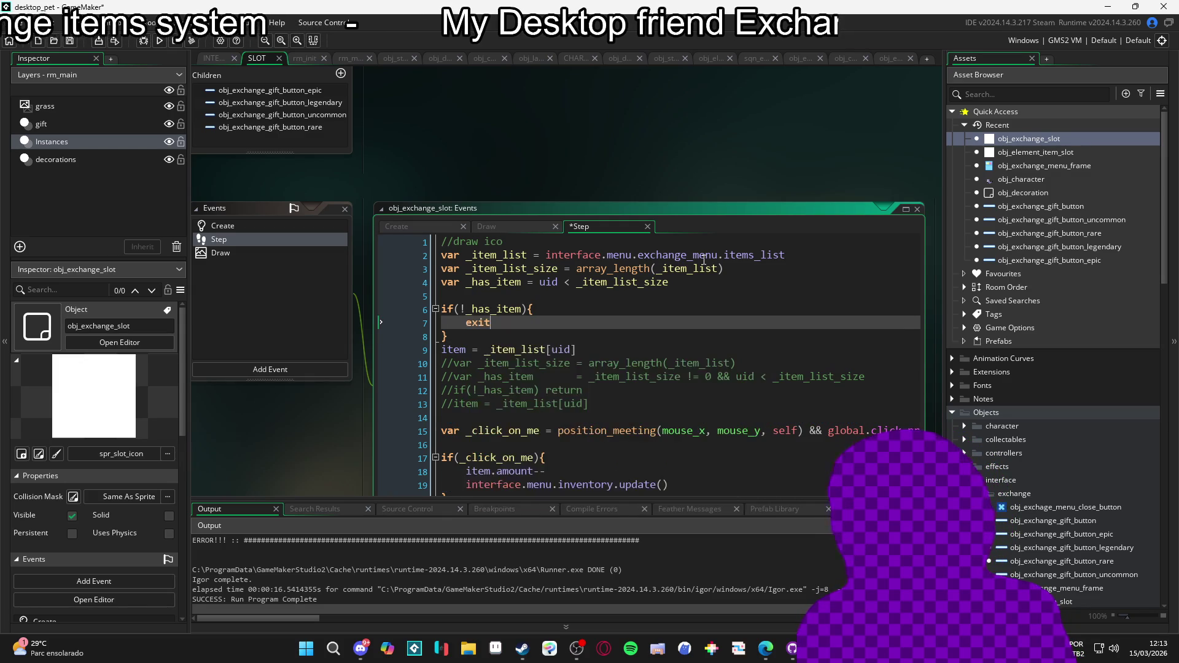
key(F5)
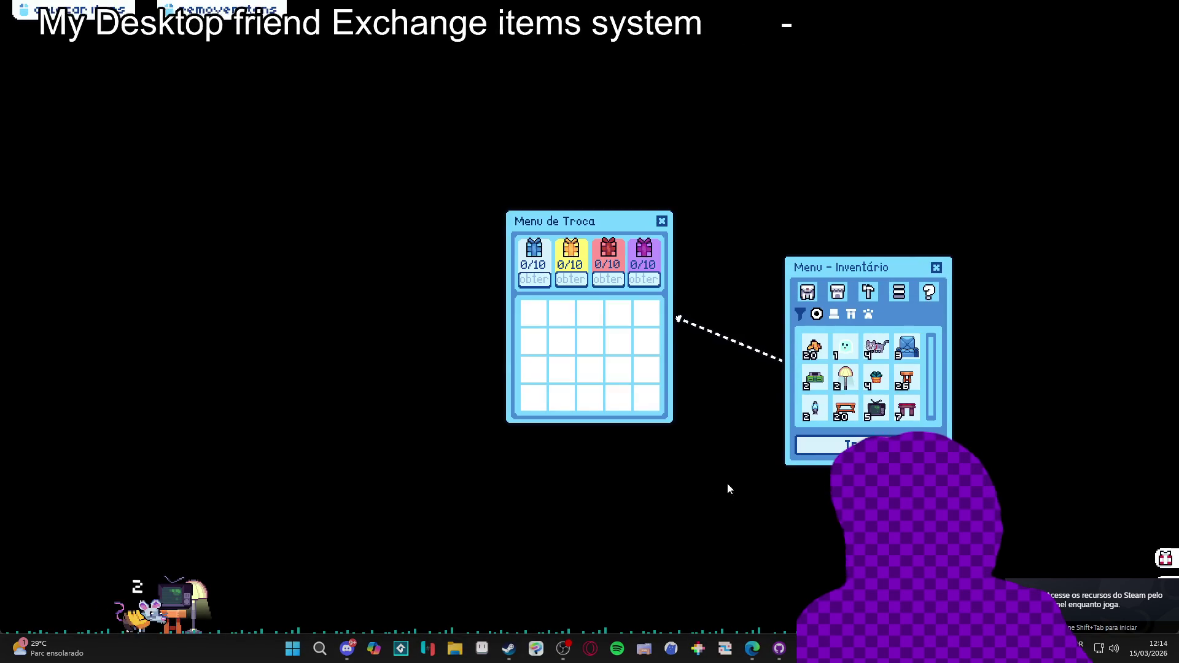
Move banana peels from the inventory into the first trade slot
click(814, 347)
click(814, 348)
click(817, 348)
click(817, 349)
click(817, 349)
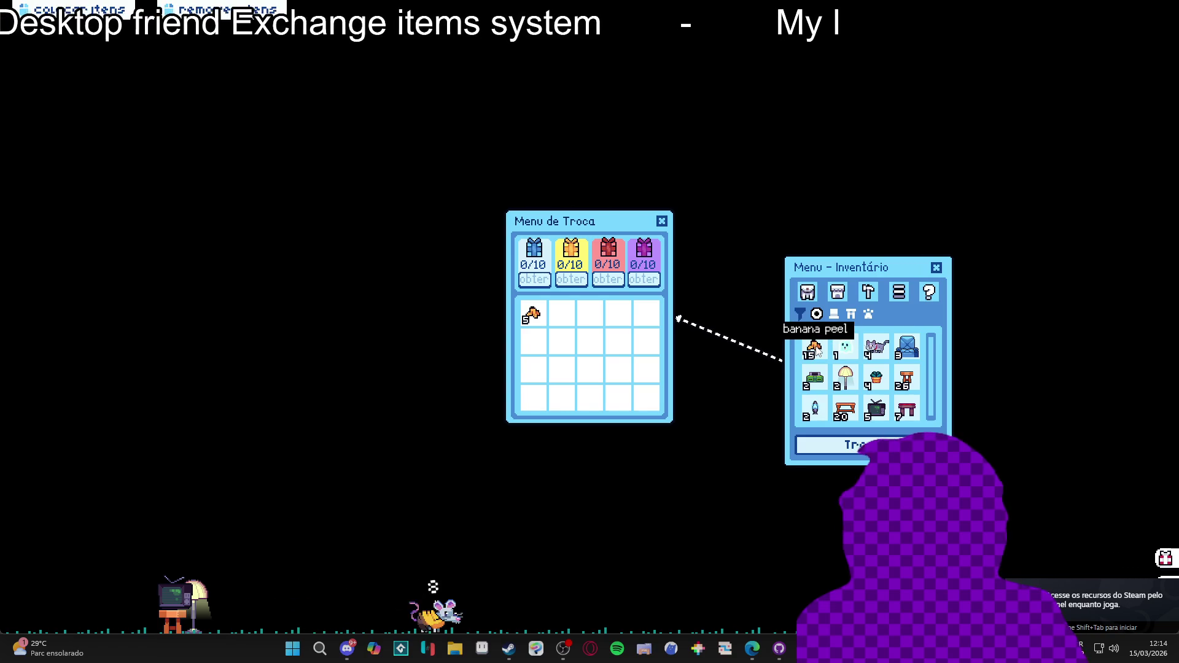
click(817, 348)
click(818, 349)
click(817, 349)
click(816, 349)
click(817, 349)
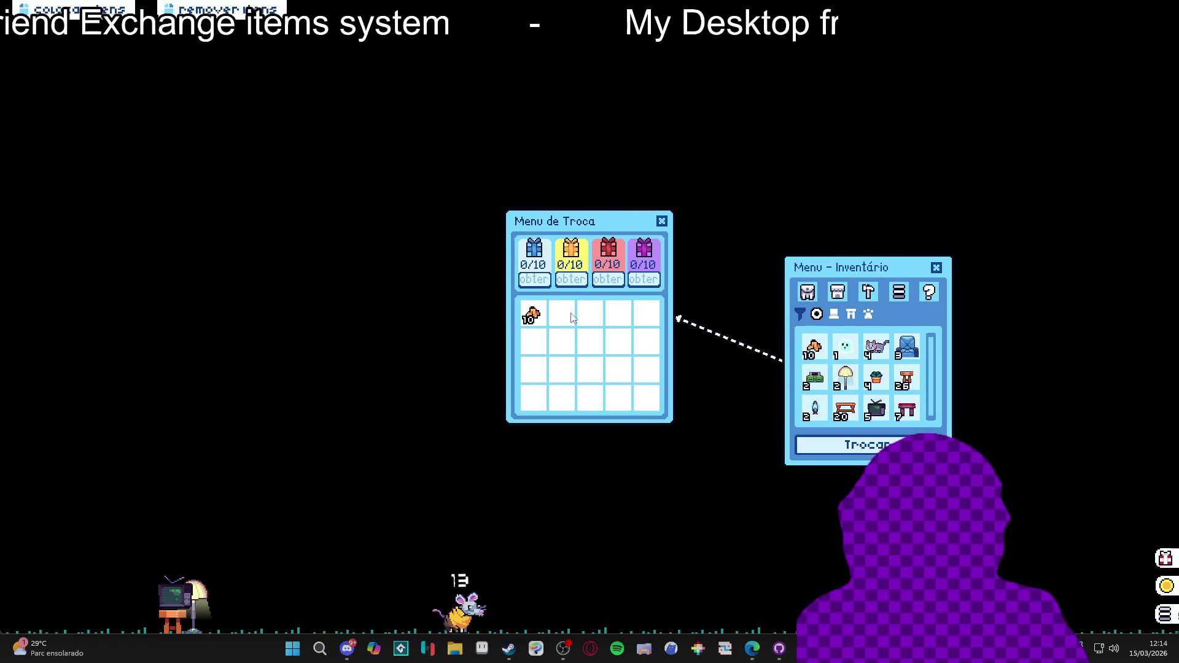
Take the banana peels back out of the trade slot until it is empty
click(532, 314)
click(532, 314)
click(533, 314)
click(534, 314)
click(537, 314)
click(539, 314)
click(538, 315)
click(536, 315)
click(534, 316)
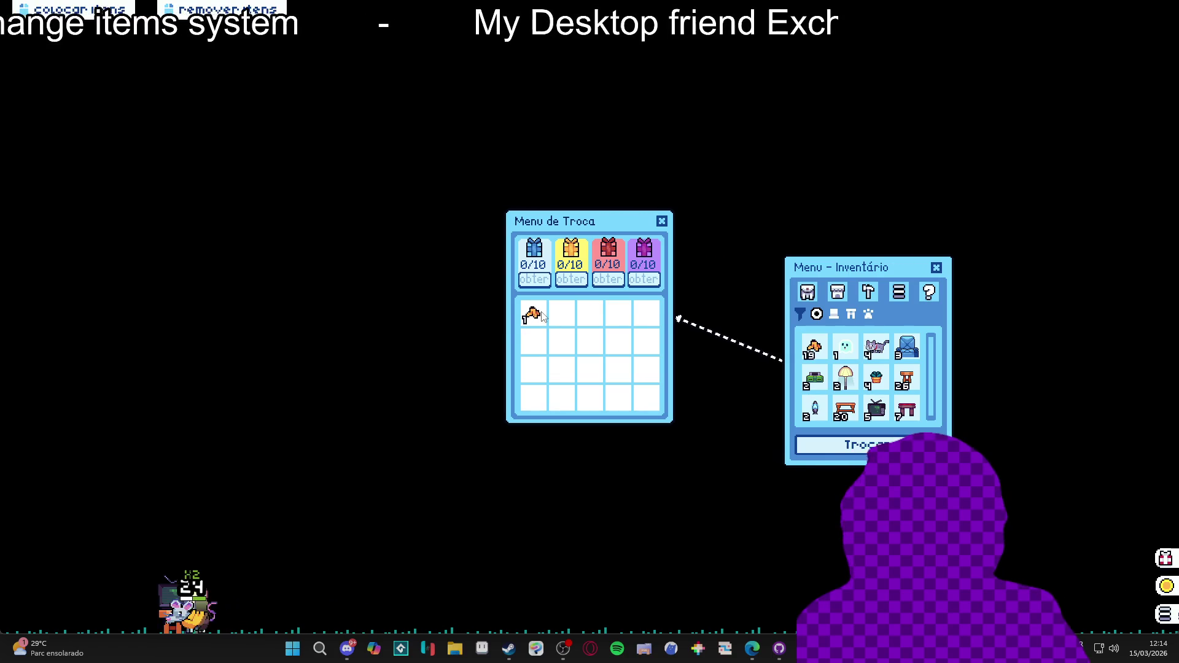
click(532, 315)
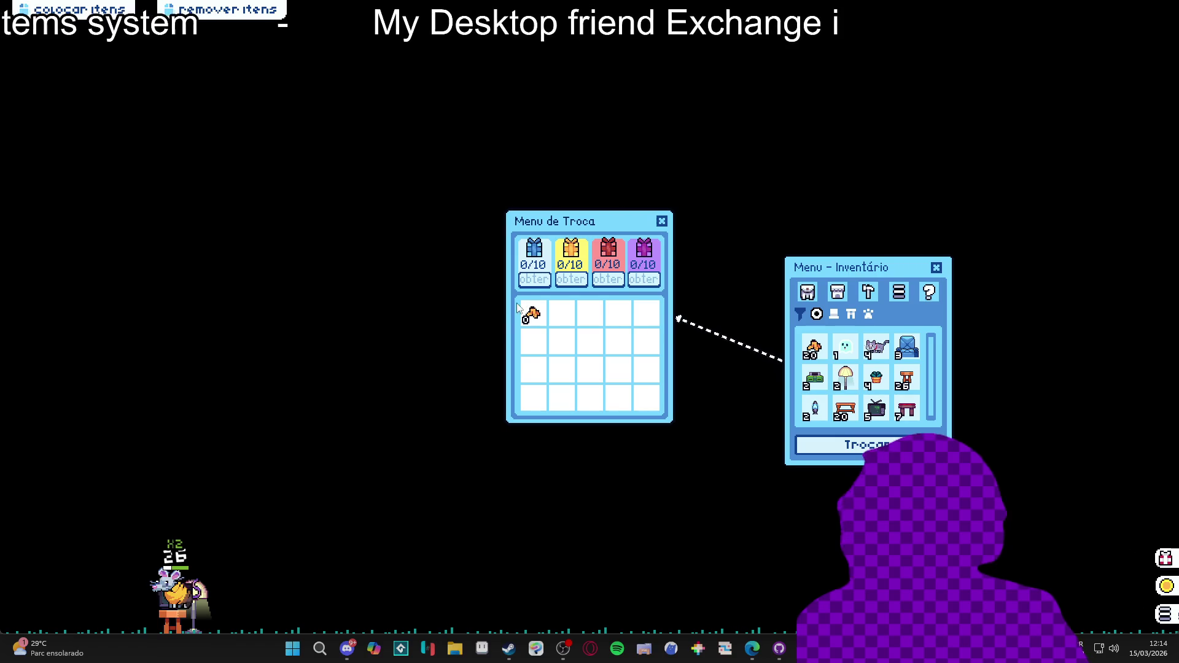
Restack banana peels into the trade slot up to 11, then close the game
click(532, 315)
click(532, 315)
click(533, 316)
click(533, 317)
click(534, 317)
click(535, 318)
click(534, 317)
click(535, 317)
click(534, 318)
click(534, 318)
click(534, 320)
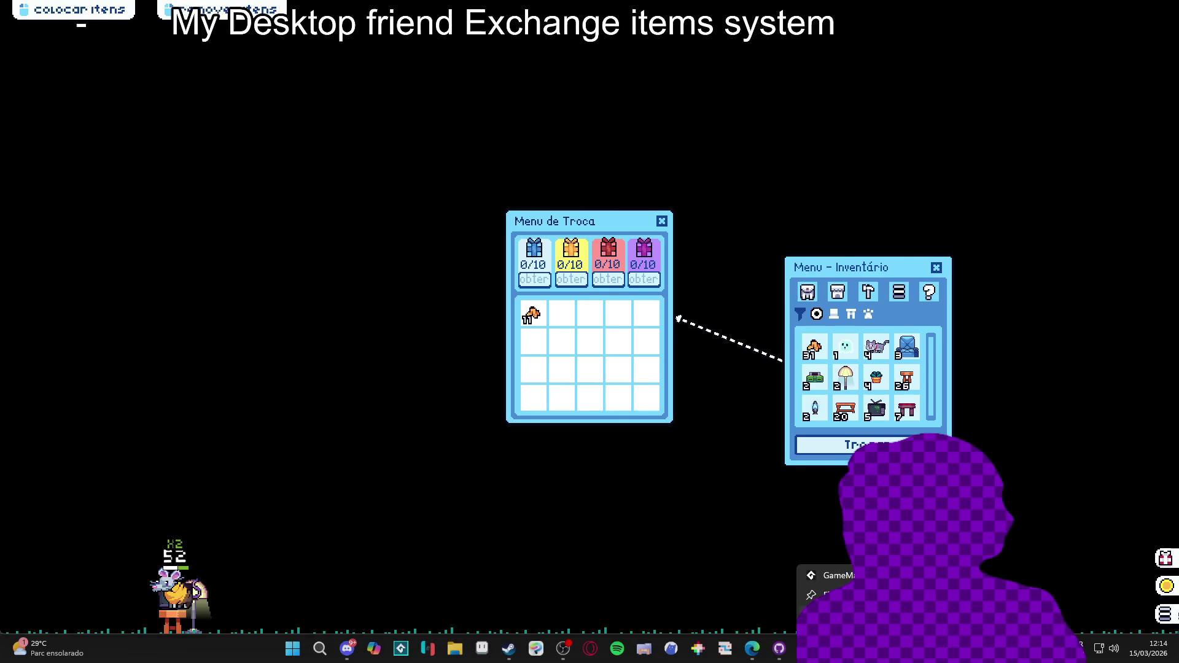
key(Escape)
click(577, 367)
key(Up)
key(Up)
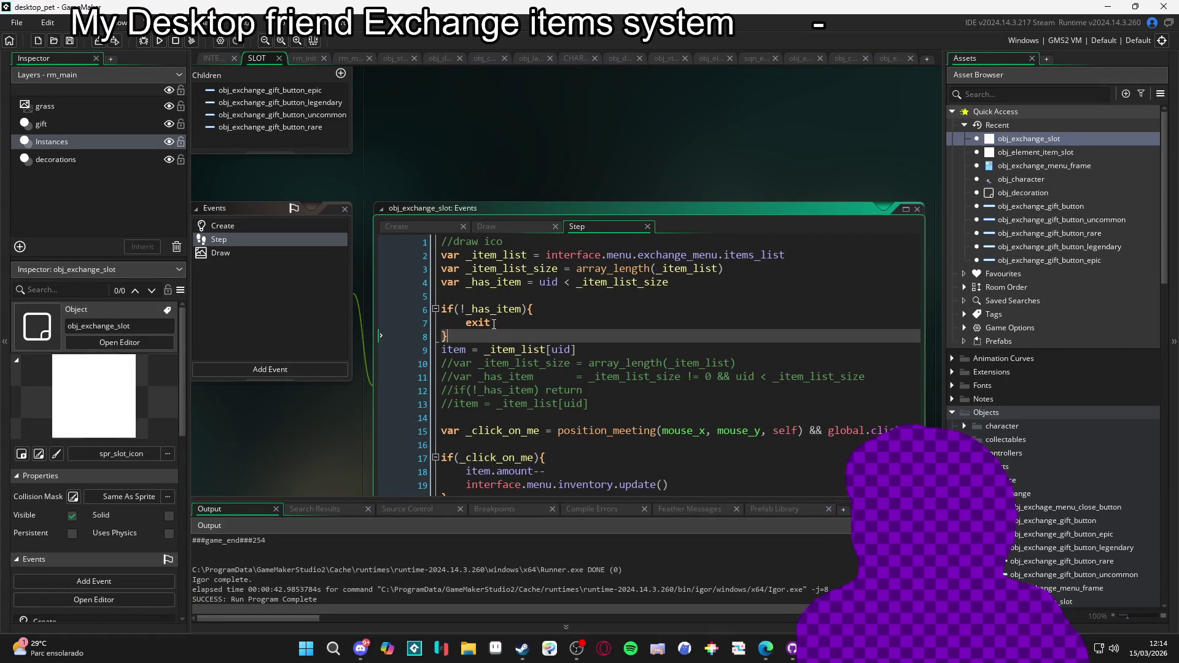
Merge the if/exit block into a single 'if(!_has_item) exit' line and save
double_click(469, 325)
key(ctrl+c)
click(540, 312)
key(BackSpace)
key(ctrl+v)
click(437, 338)
key(BackSpace)
key(BackSpace)
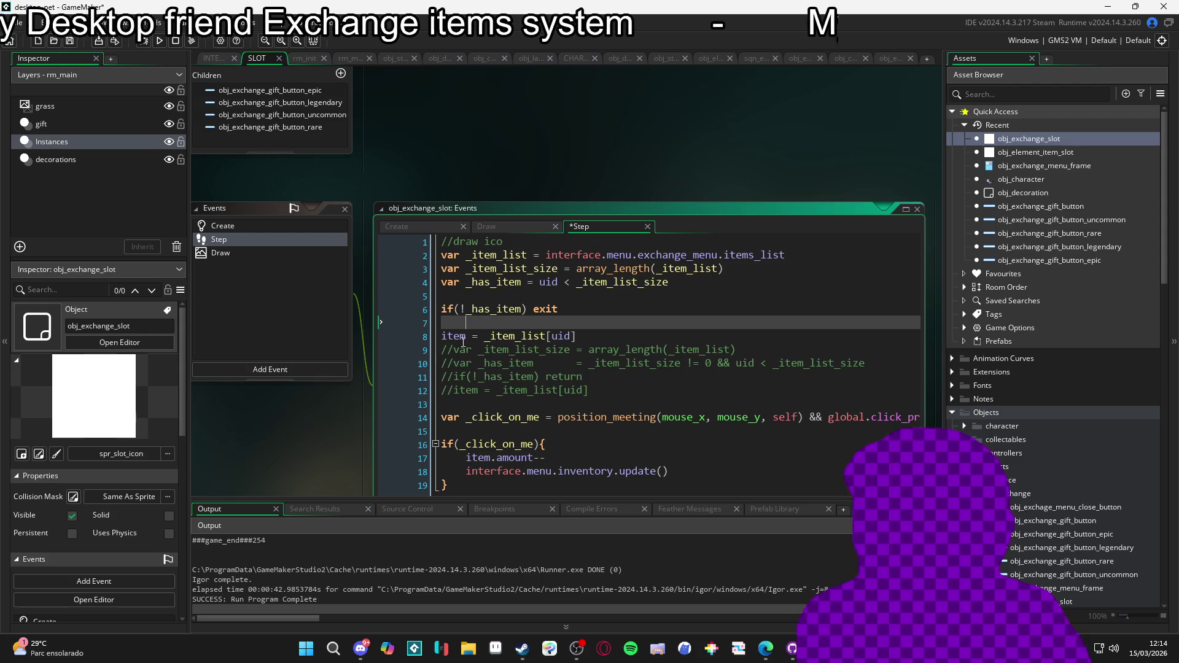
key(ctrl+s)
Tidy the blank lines in the slot's Draw event code
scroll(560, 338, down, 1)
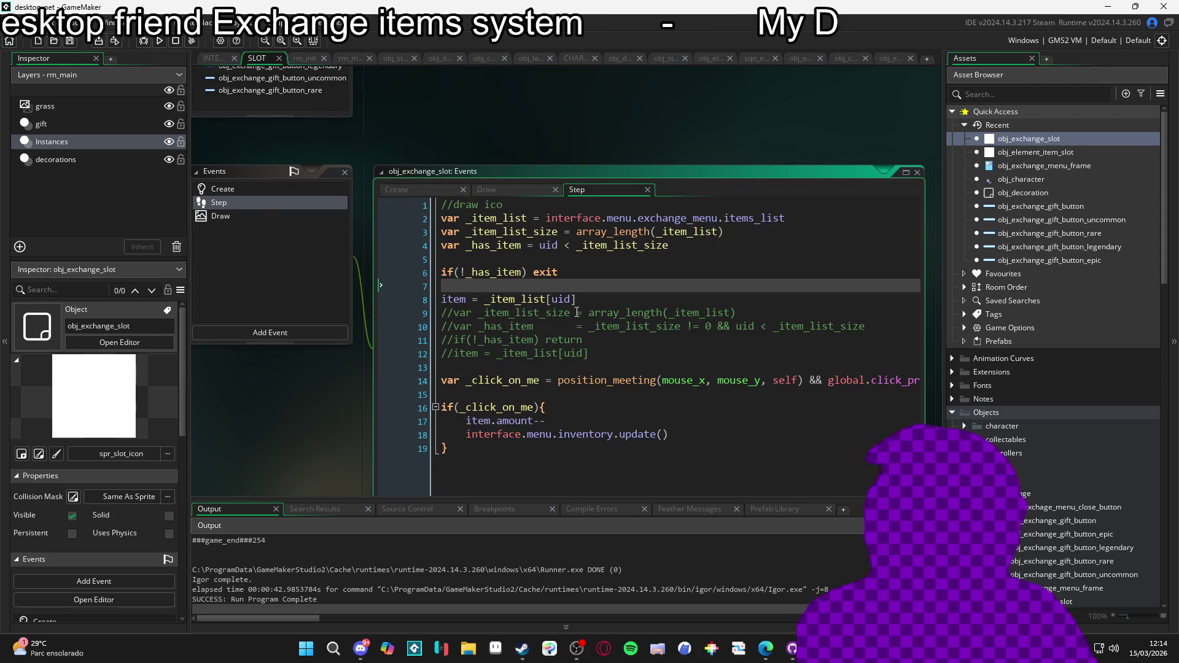
click(246, 217)
click(465, 262)
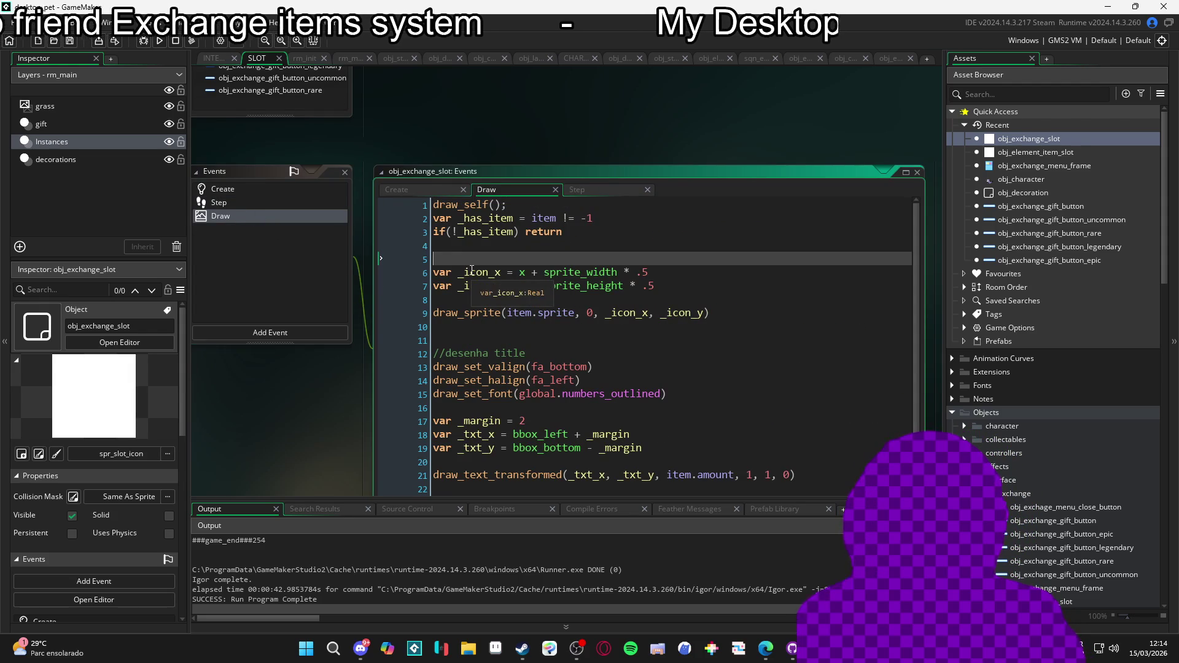
key(BackSpace)
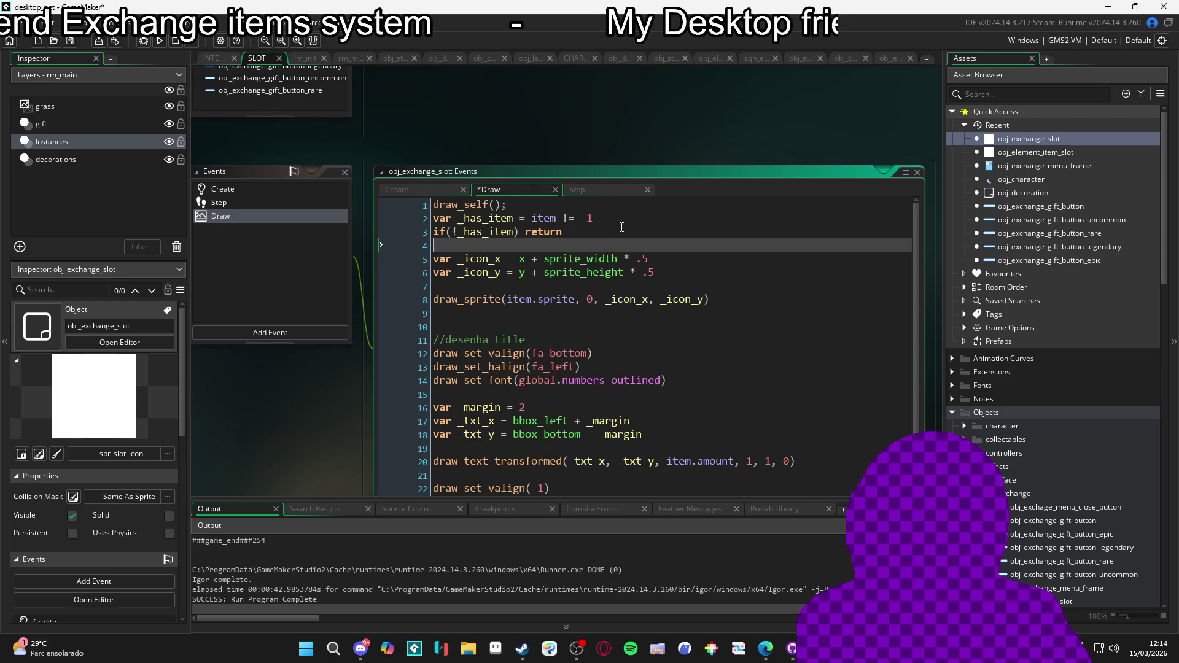
click(589, 208)
key(Return)
click(588, 301)
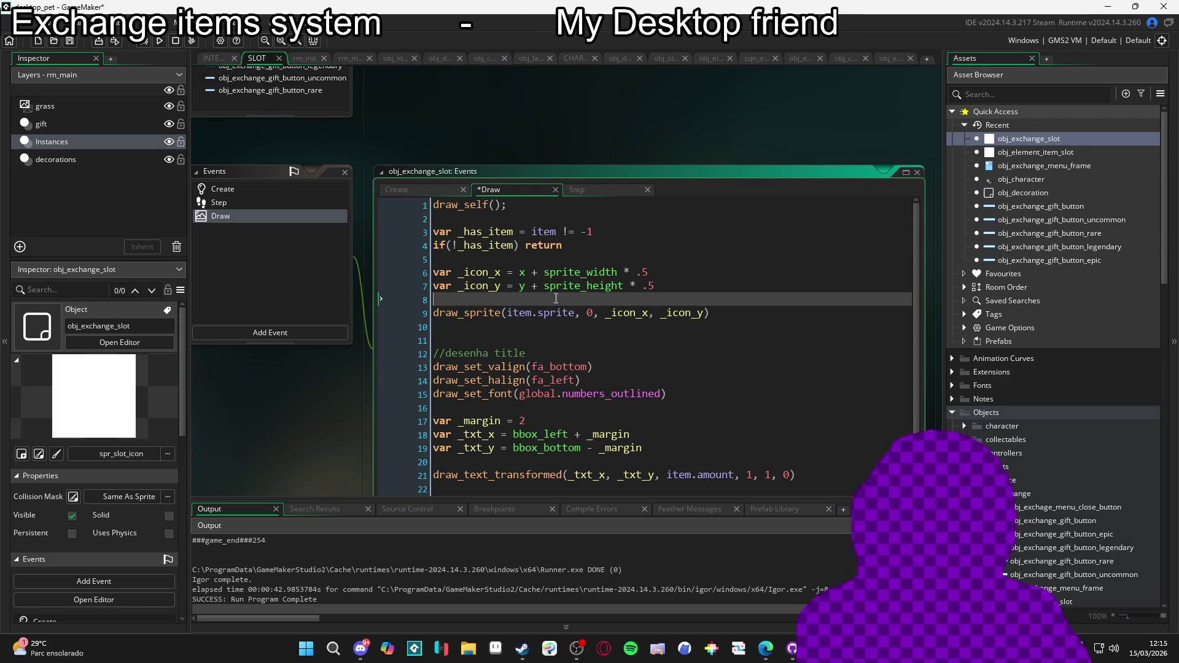
click(455, 337)
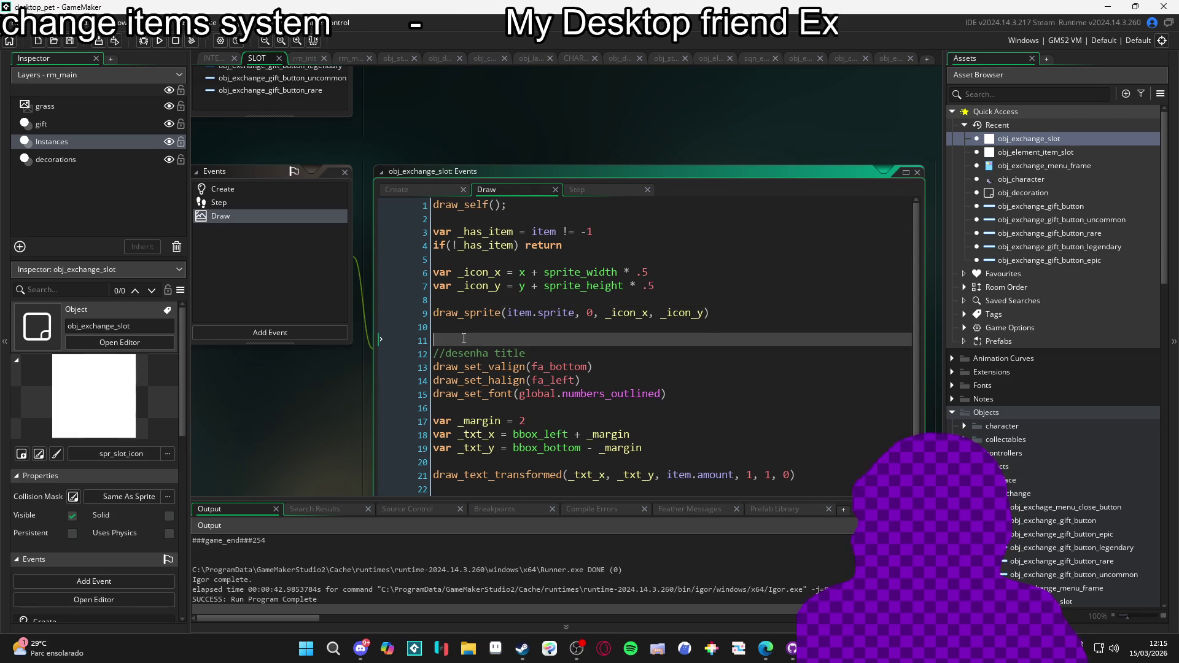
key(BackSpace)
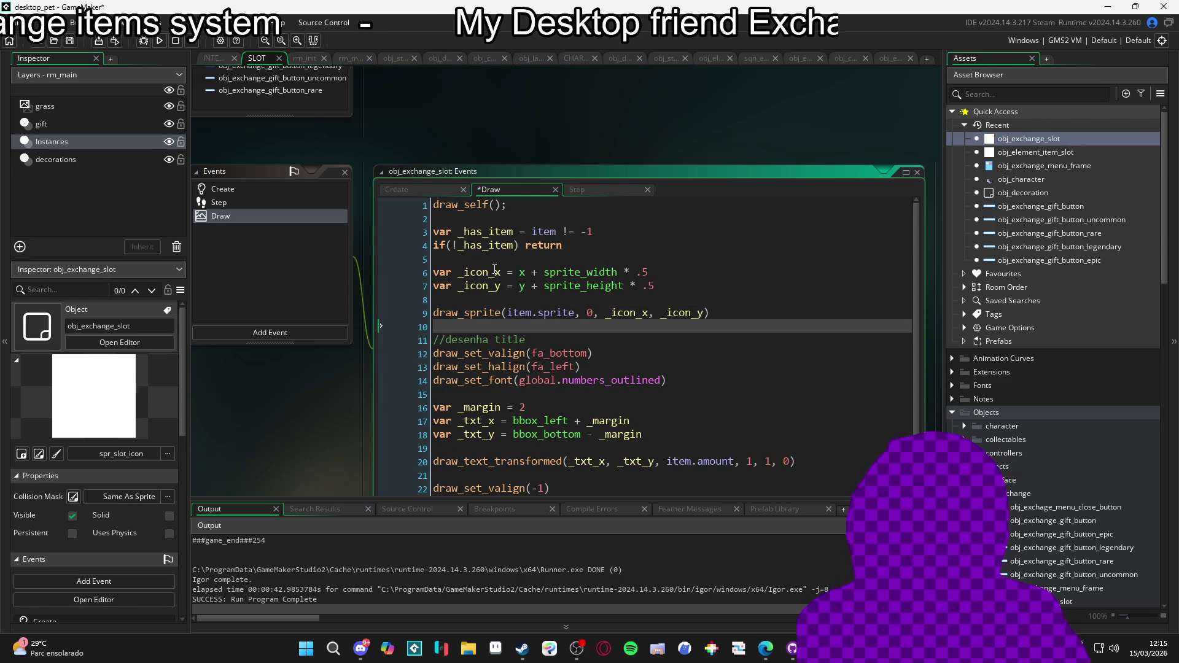
Add a //draw icon comment, rename the title comment to //draw title, and rerun
click(506, 259)
key(Return)
text(/)
text(w )
text(n)
key(Down)
key(Down)
key(Down)
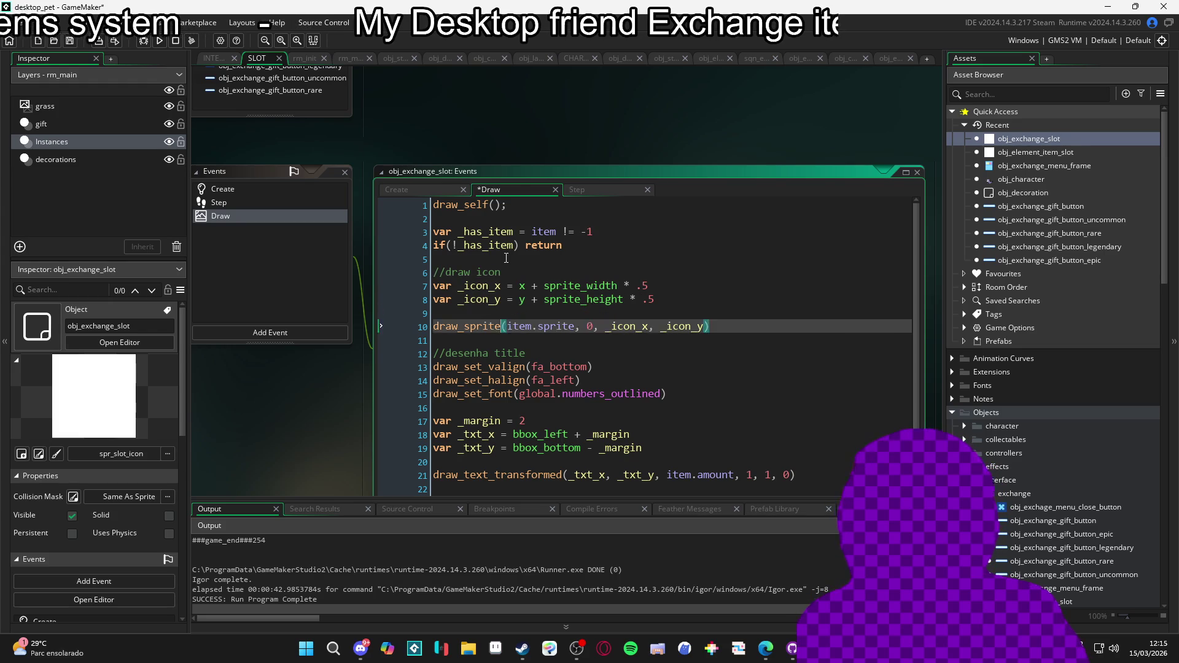
key(BackSpace)
key(BackSpace)
key(BackSpace)
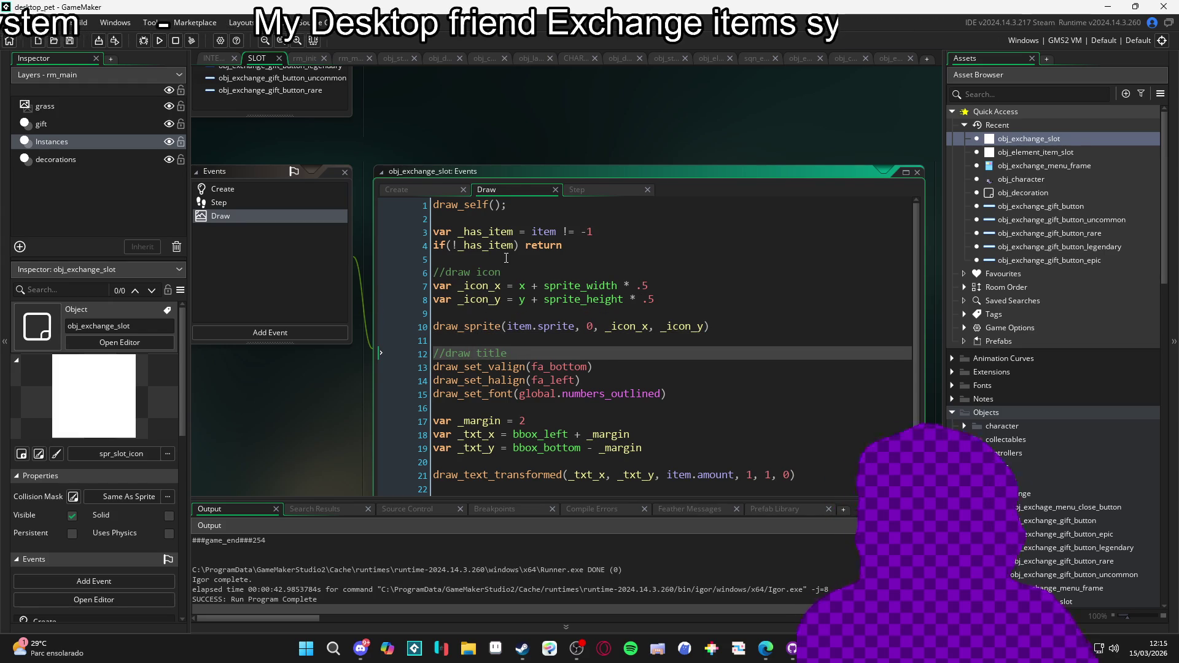
key(ctrl+s)
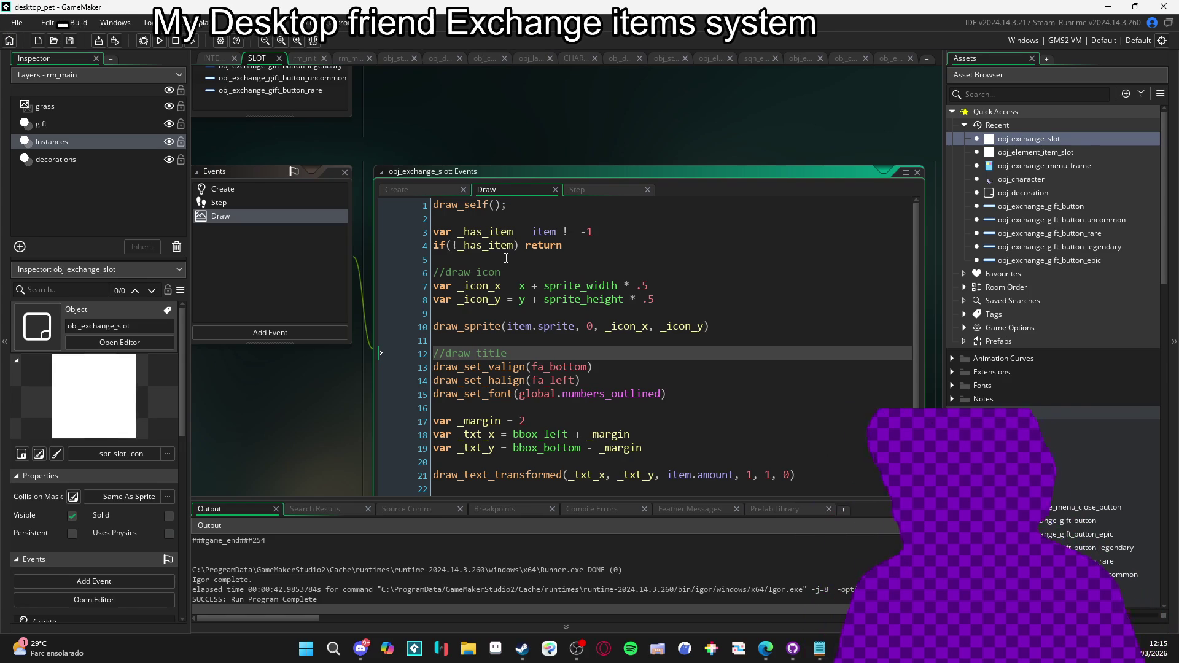
click(568, 325)
key(F5)
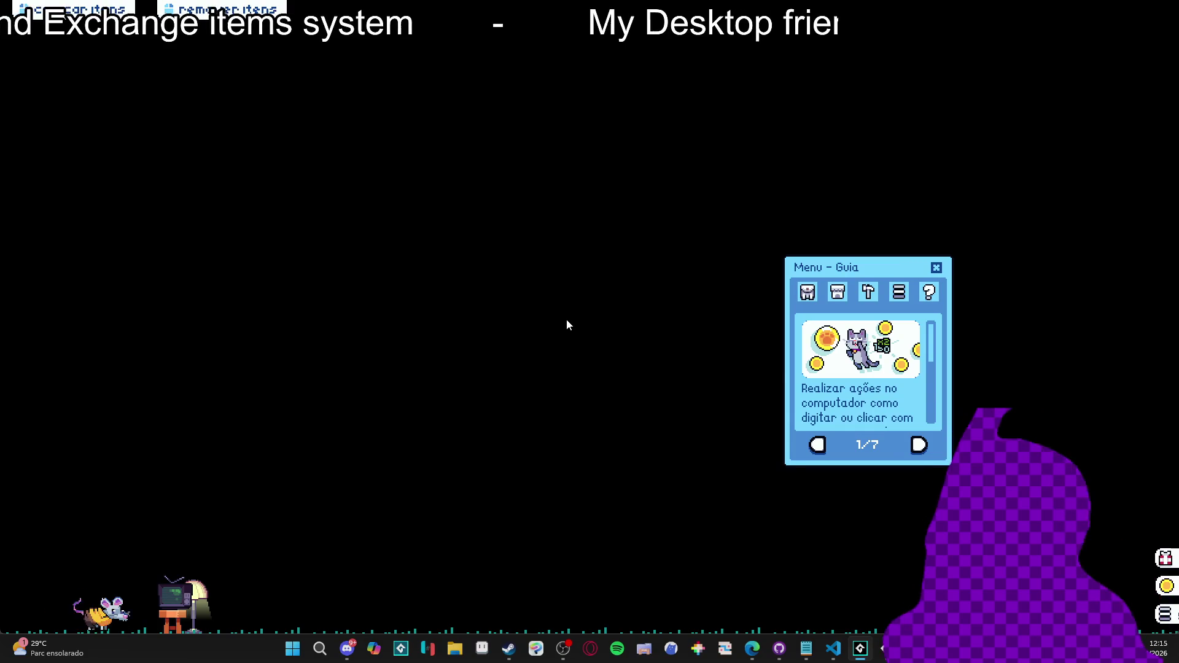
Open the exchange menu and add banana peels, a console, lamp, stool and lava lamp
click(808, 292)
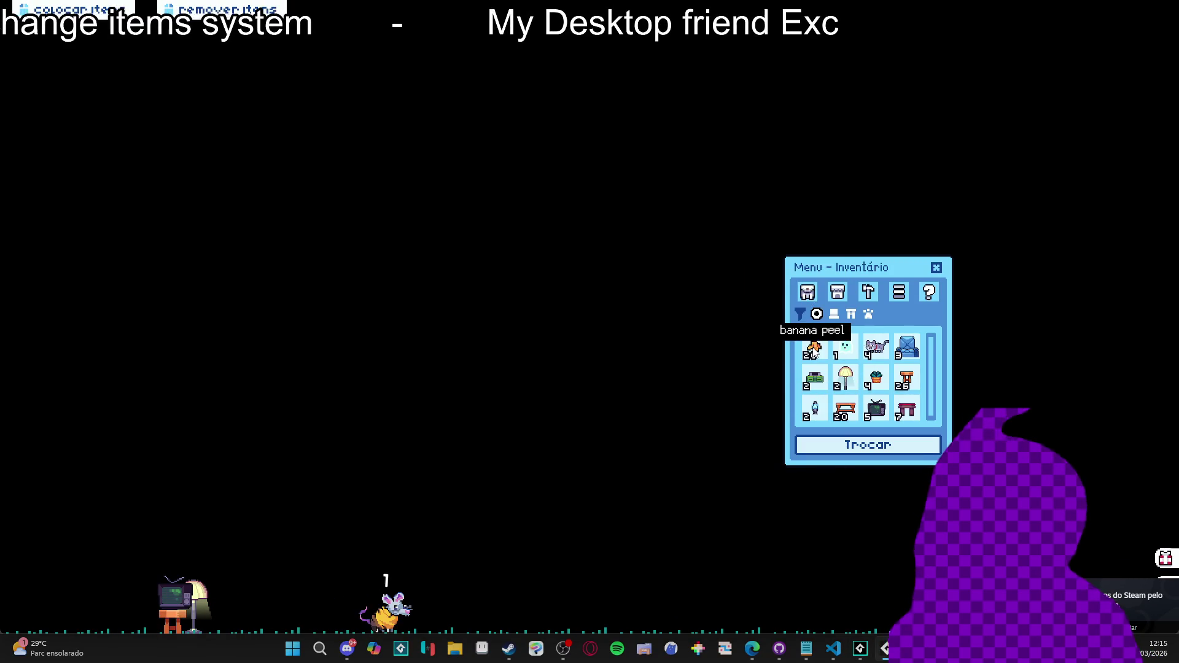
click(841, 443)
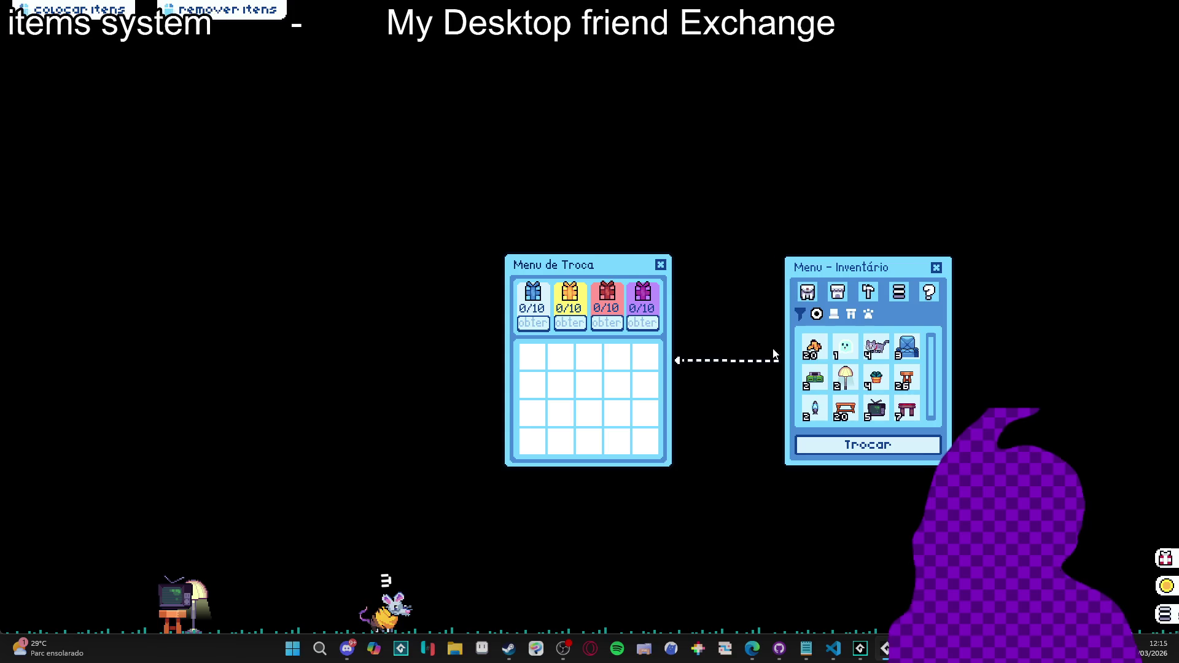
click(814, 355)
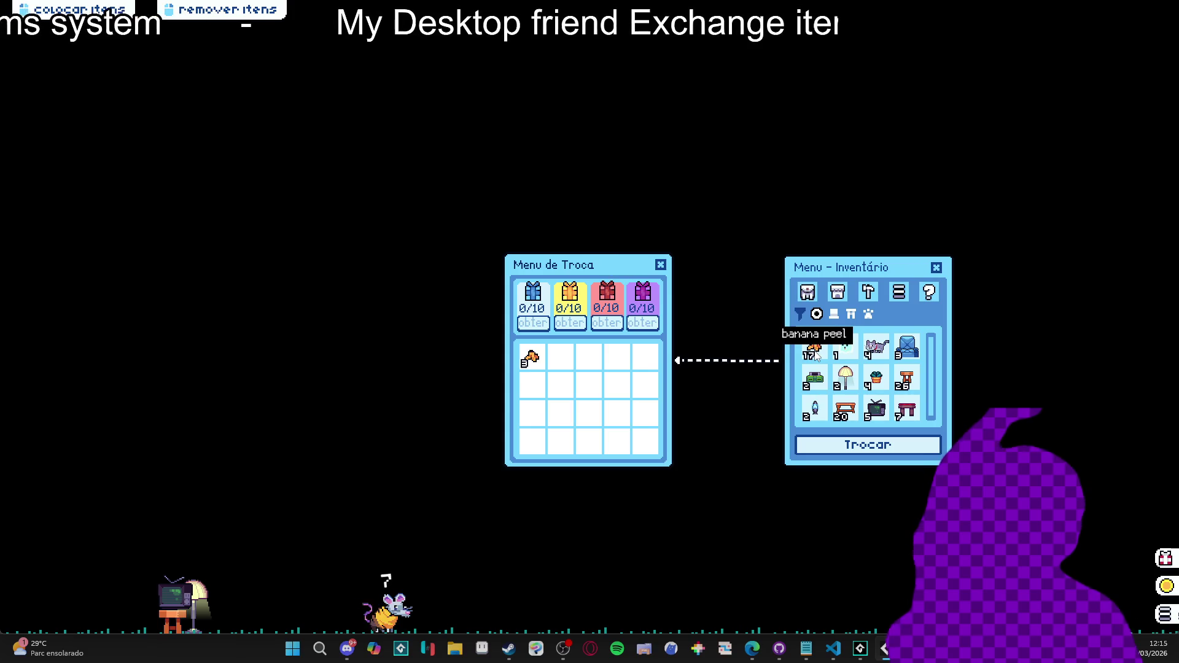
click(814, 355)
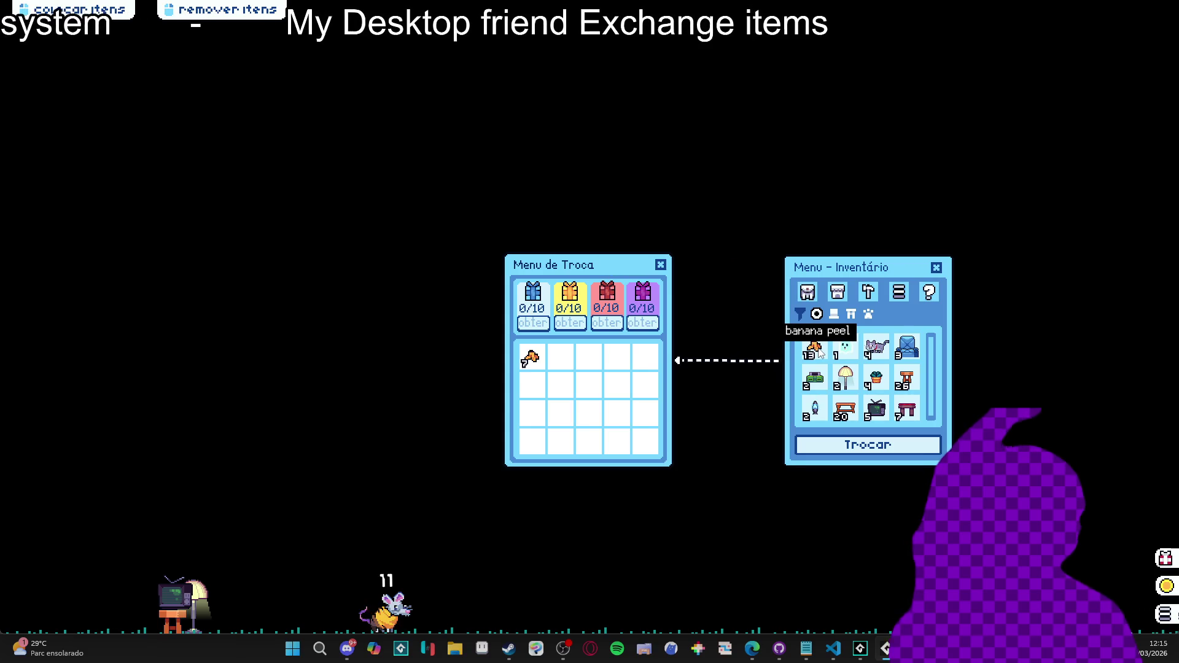
click(813, 382)
click(816, 379)
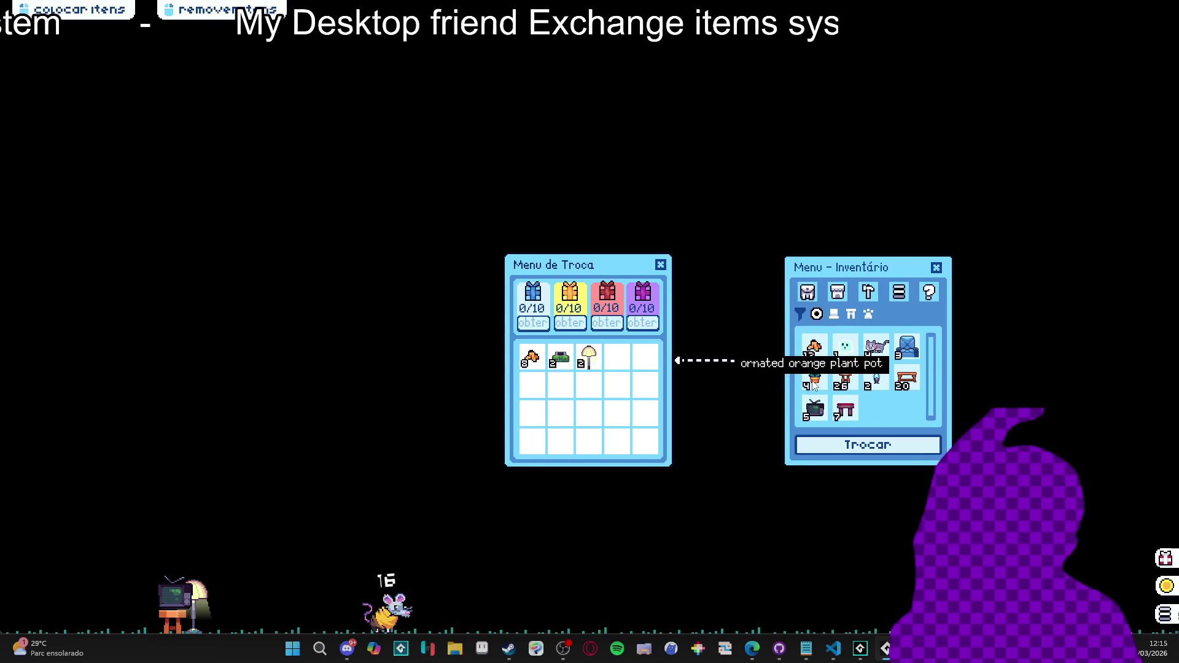
click(845, 380)
click(876, 377)
Add the grey cat and blue ghost, and shuffle consoles, lamps and feathers between inventory and trade
click(872, 349)
click(847, 346)
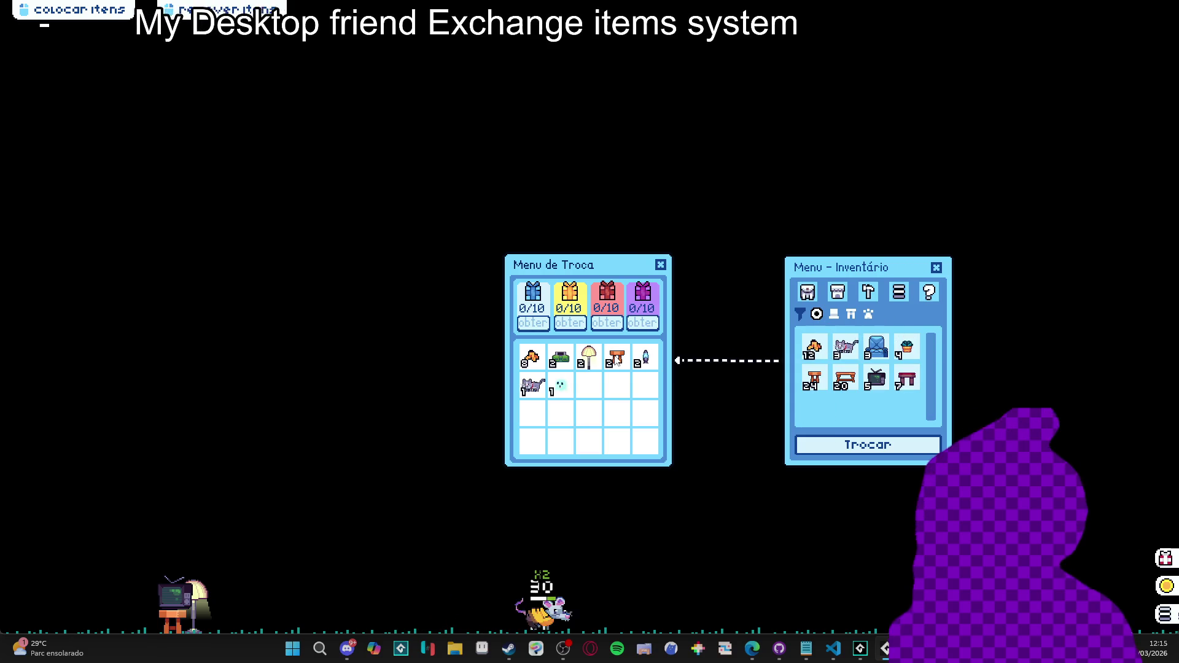
click(584, 361)
click(560, 359)
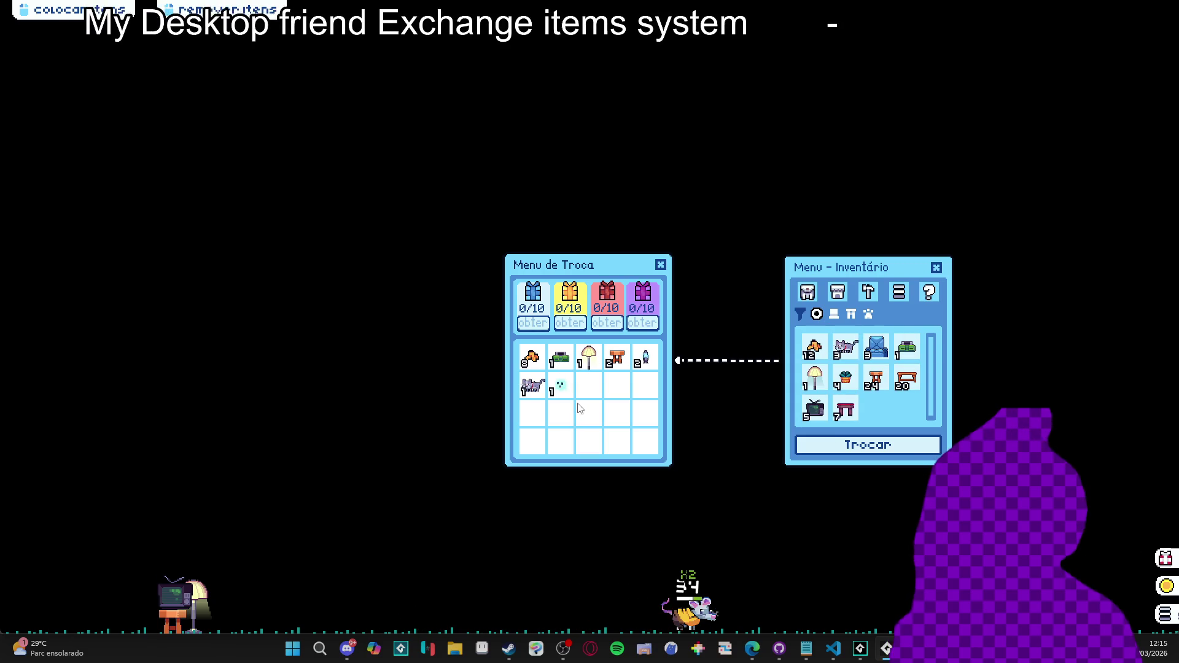
click(906, 348)
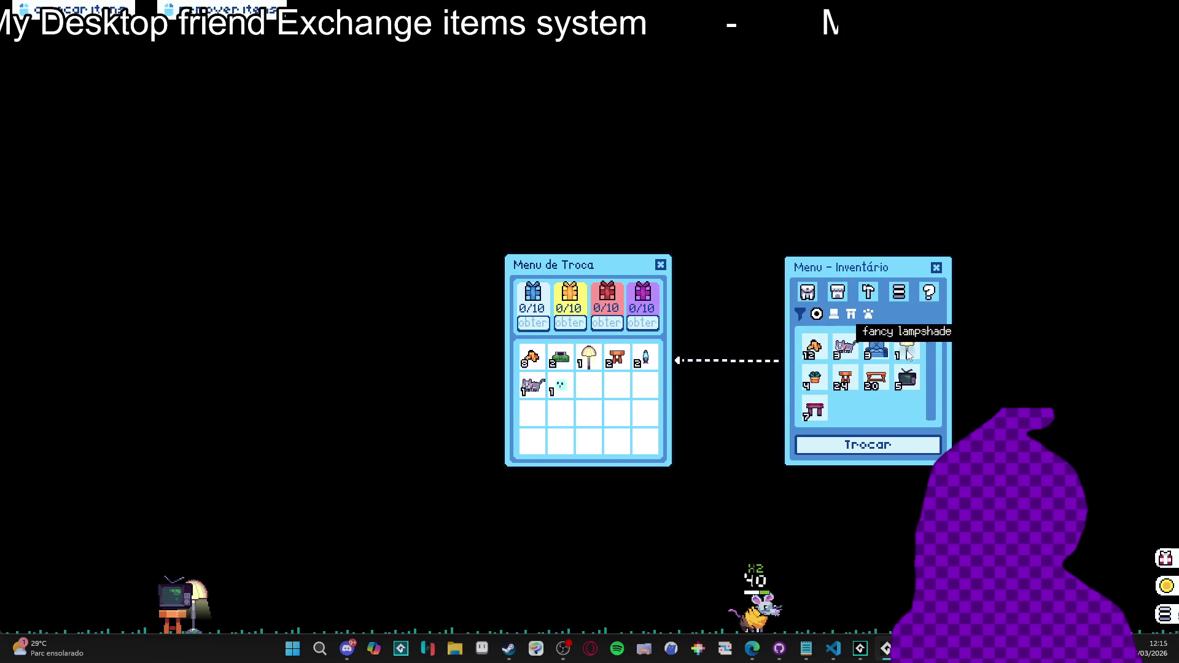
click(643, 358)
click(642, 358)
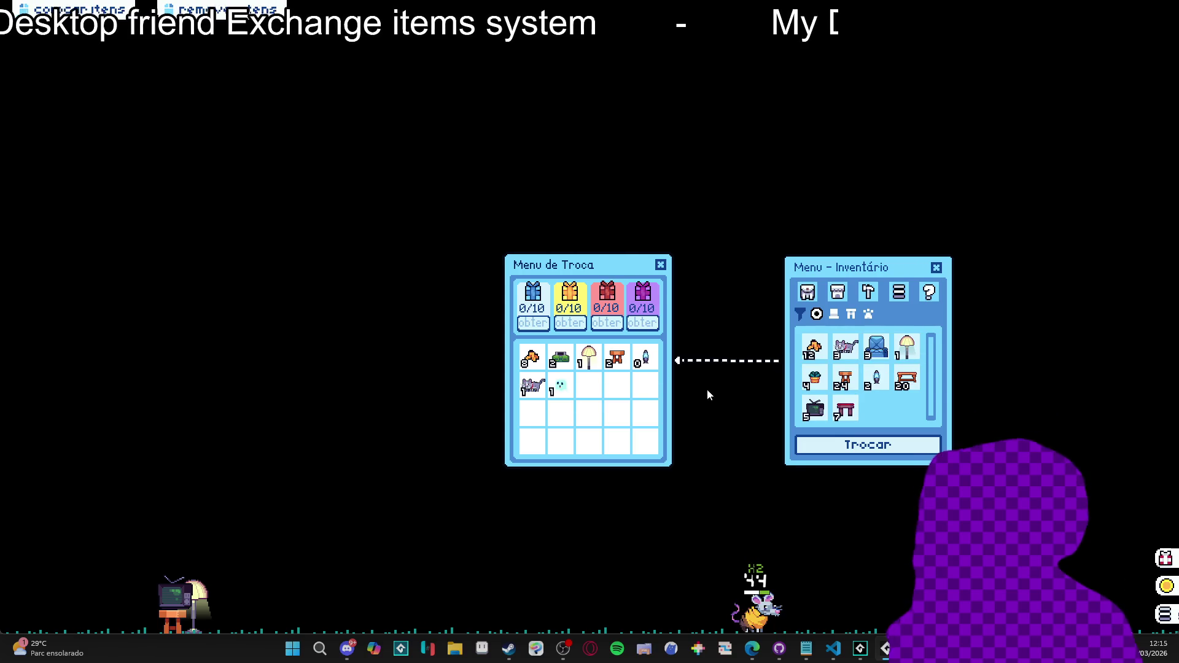
click(888, 380)
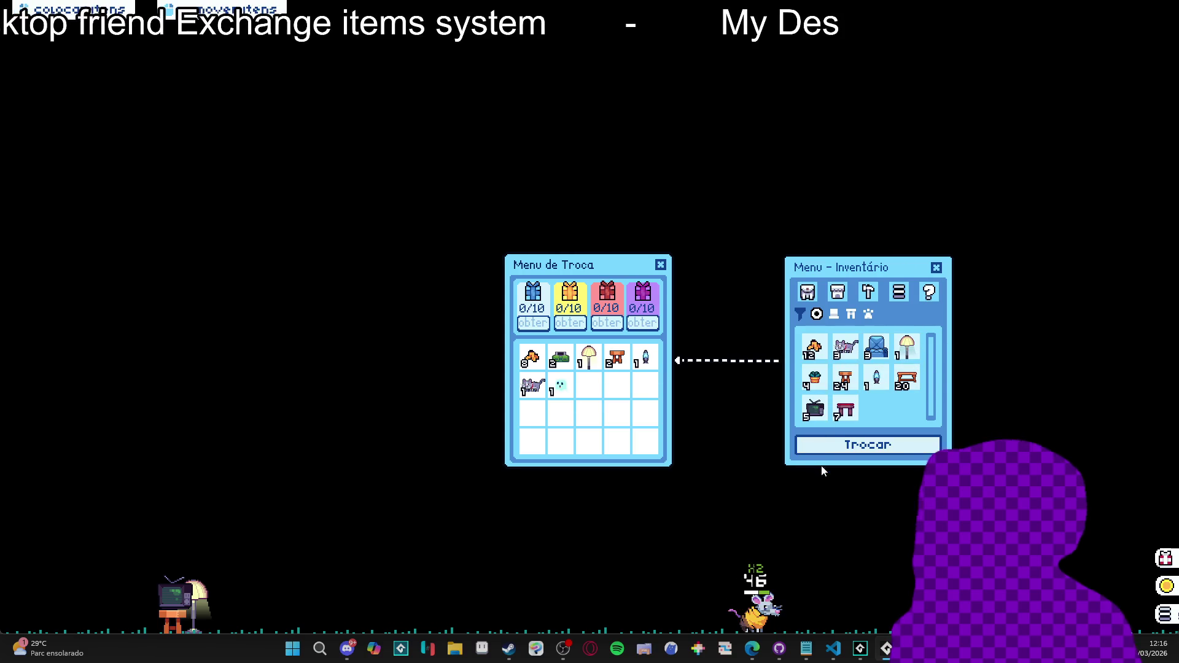
click(876, 378)
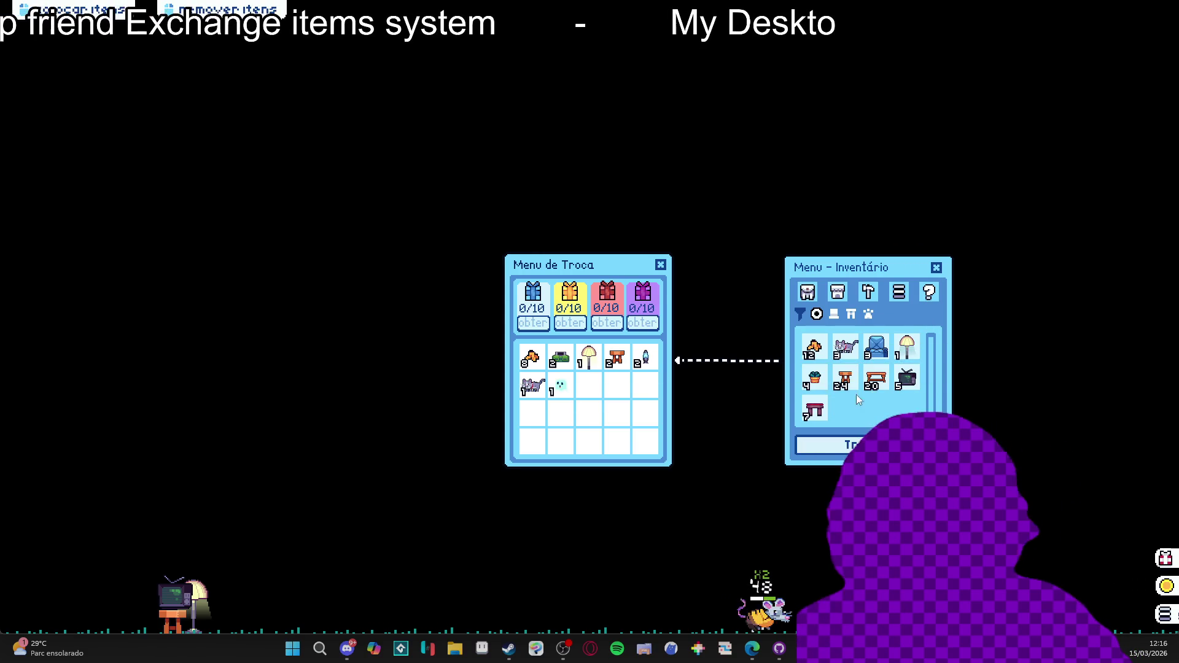
Drag the Menu de Troca window to several positions, then close the inventory menu
drag(609, 261, 608, 229)
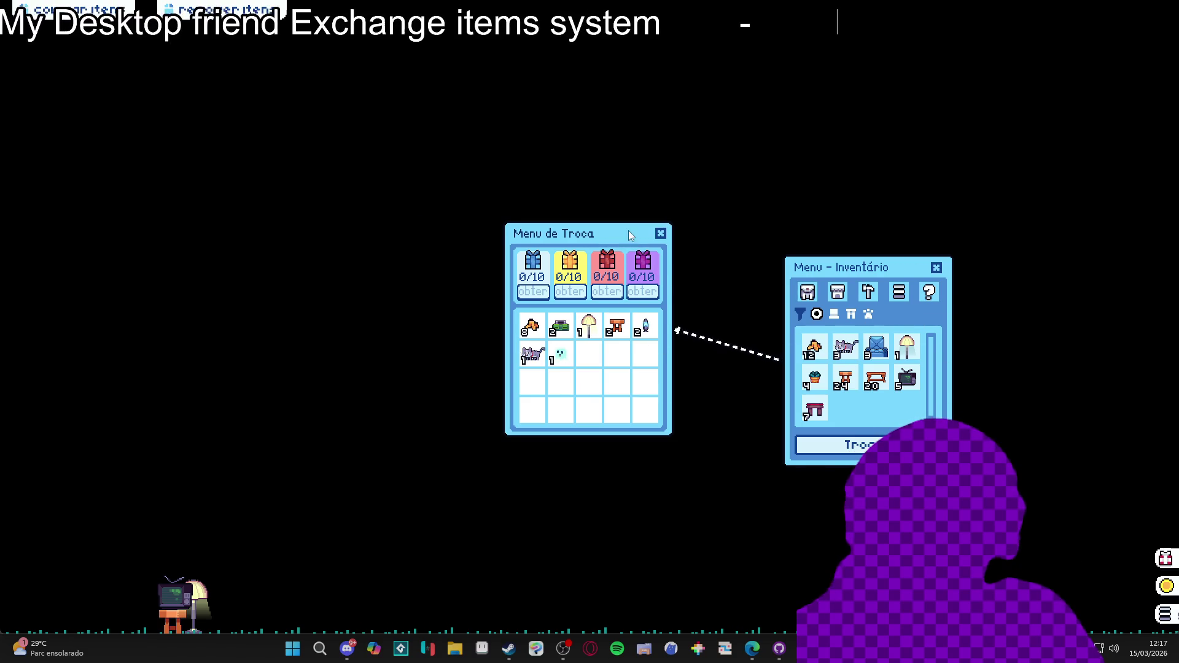
drag(631, 235, 635, 277)
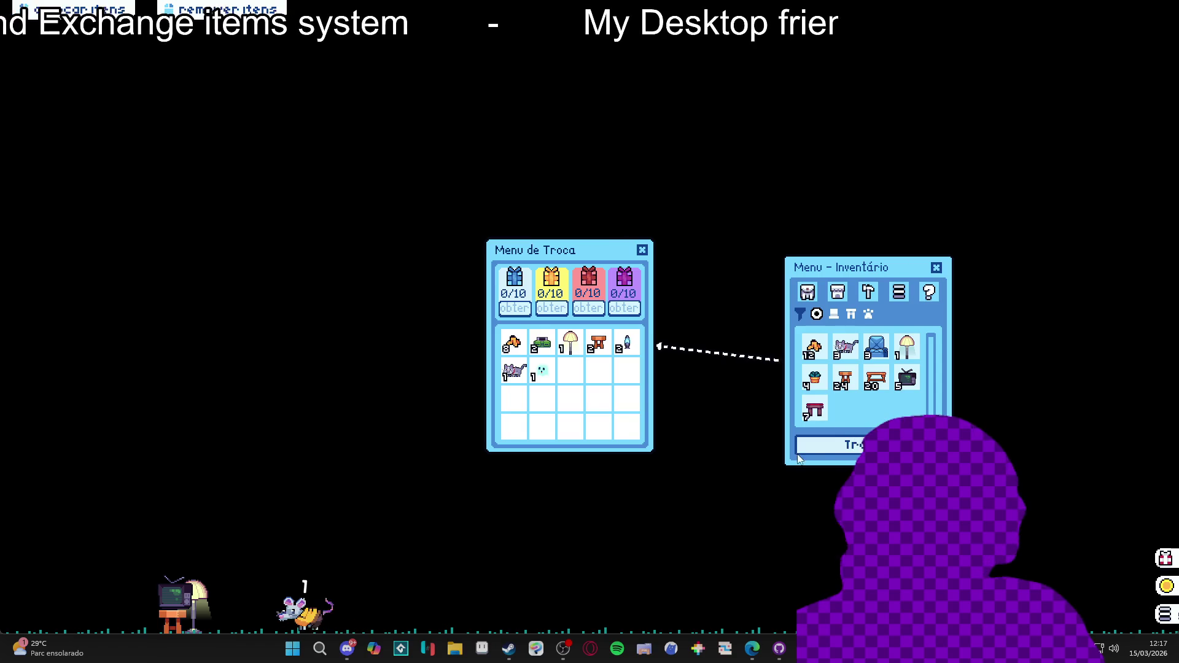
mouse_move(590, 249)
mouse_down()
mouse_move(653, 182)
mouse_move(619, 256)
mouse_up()
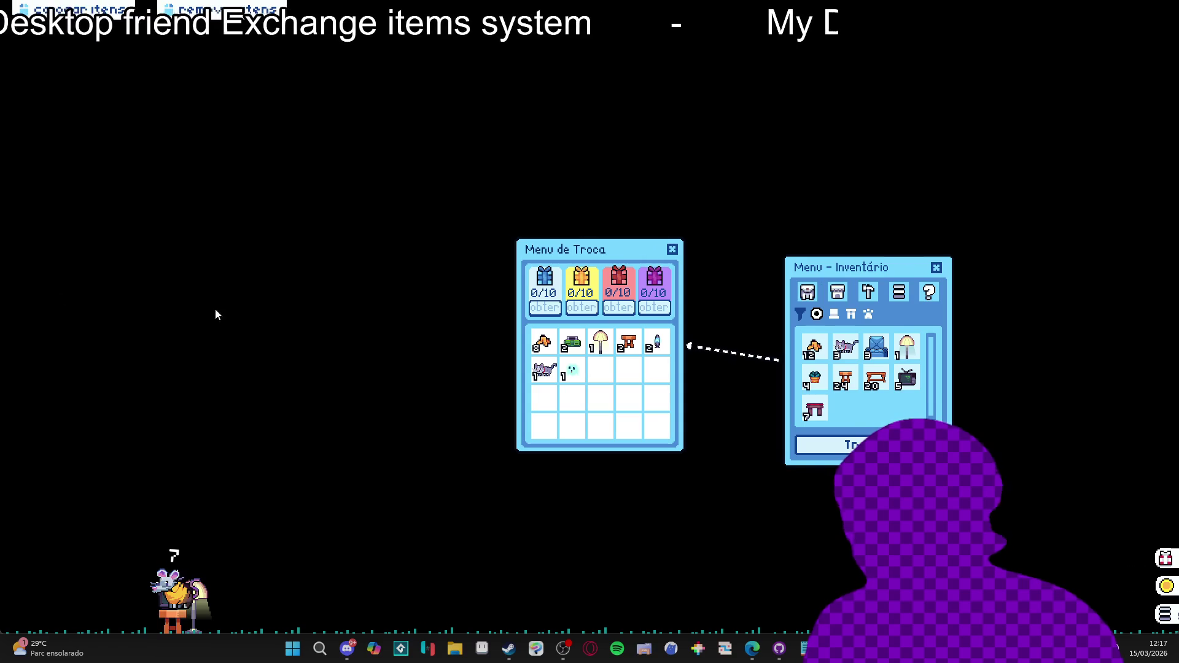
mouse_move(601, 266)
mouse_down()
mouse_move(605, 234)
mouse_move(663, 204)
mouse_move(626, 283)
mouse_move(623, 333)
mouse_move(584, 284)
mouse_move(583, 265)
mouse_move(580, 275)
mouse_up()
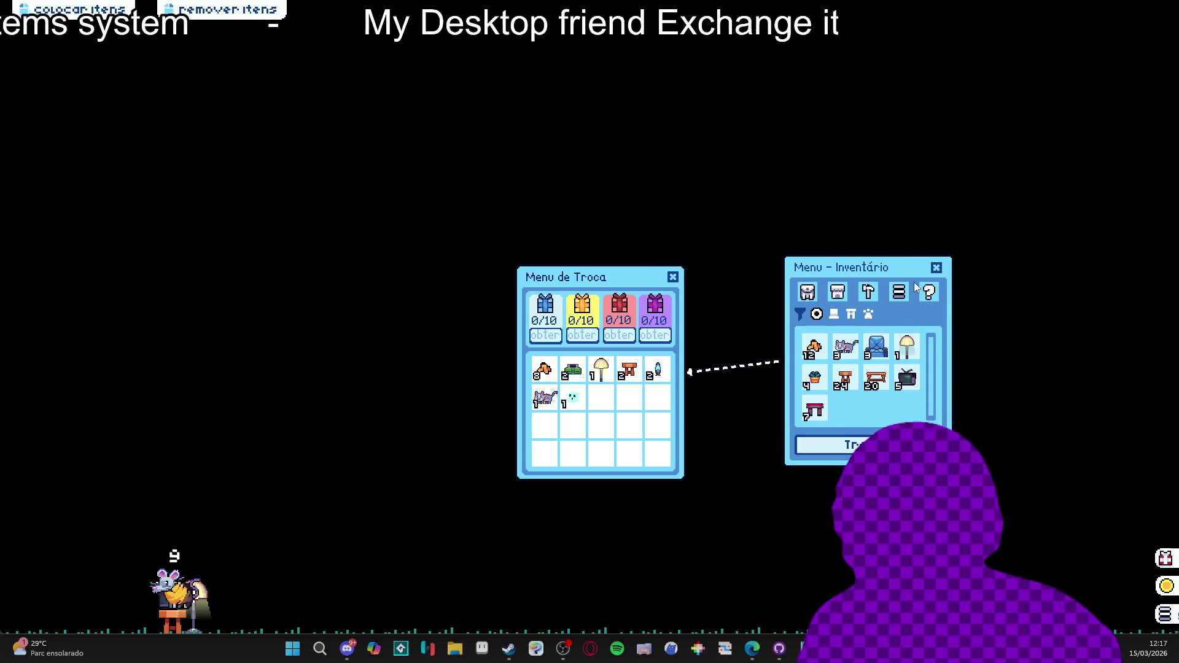
click(938, 269)
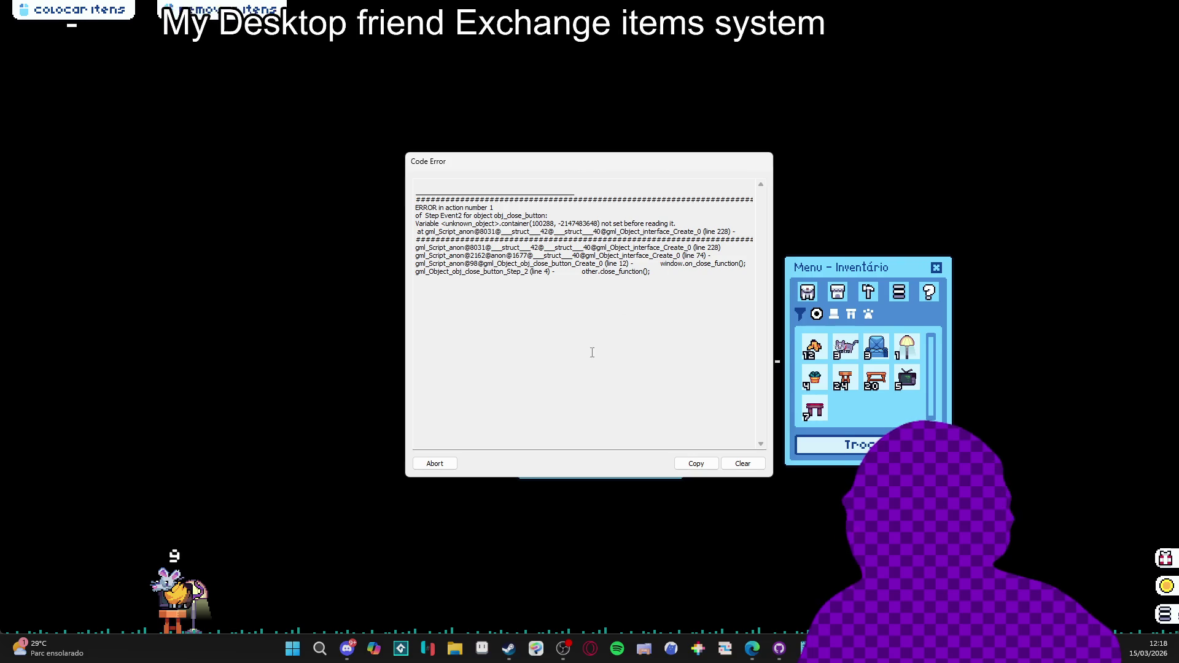
Abort the game from the container Code Error dialog
click(434, 464)
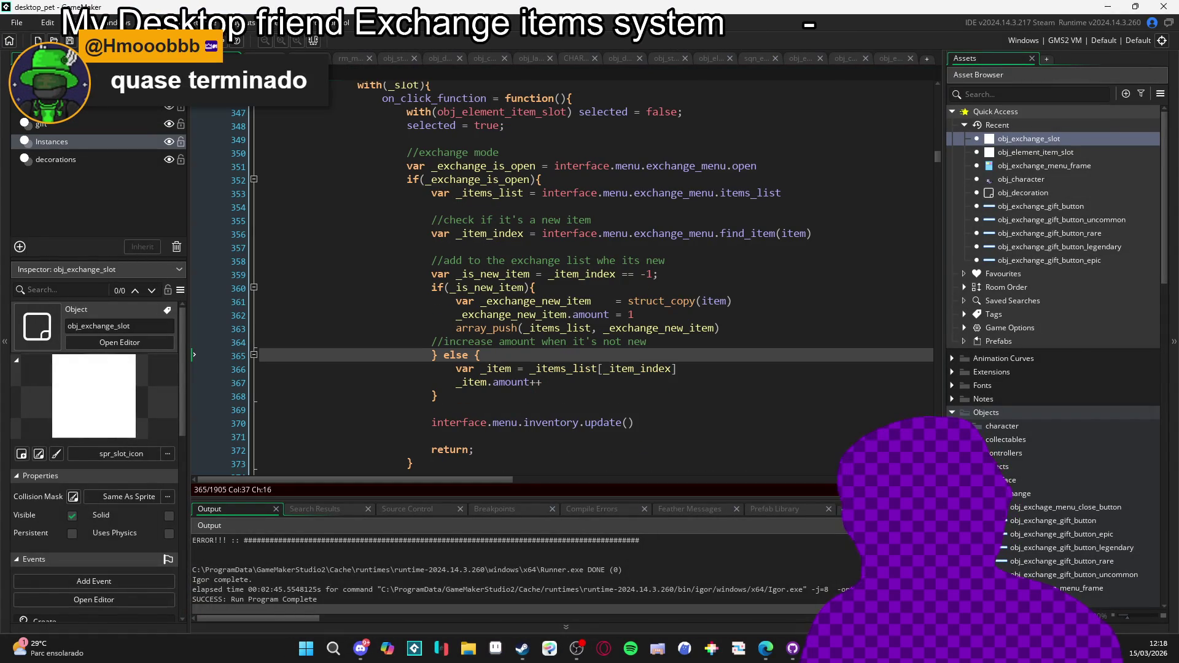
Scroll the interface Create code to the exchange_menu close function and select its with block
scroll(702, 248, up, 20)
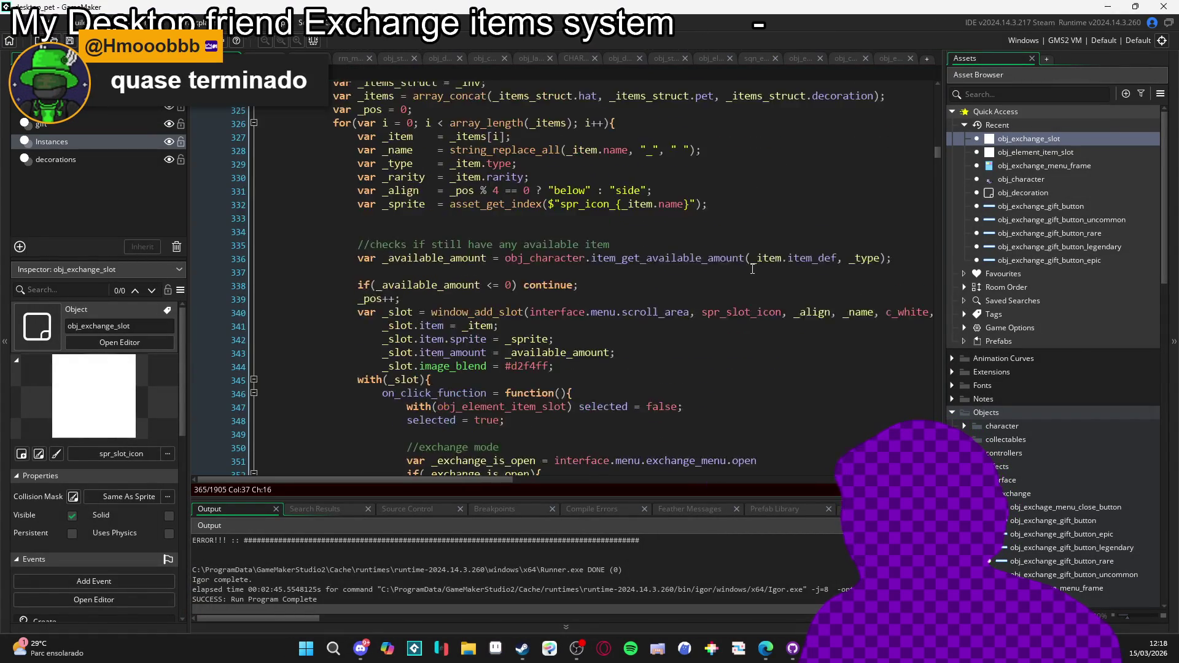
scroll(754, 309, up, 20)
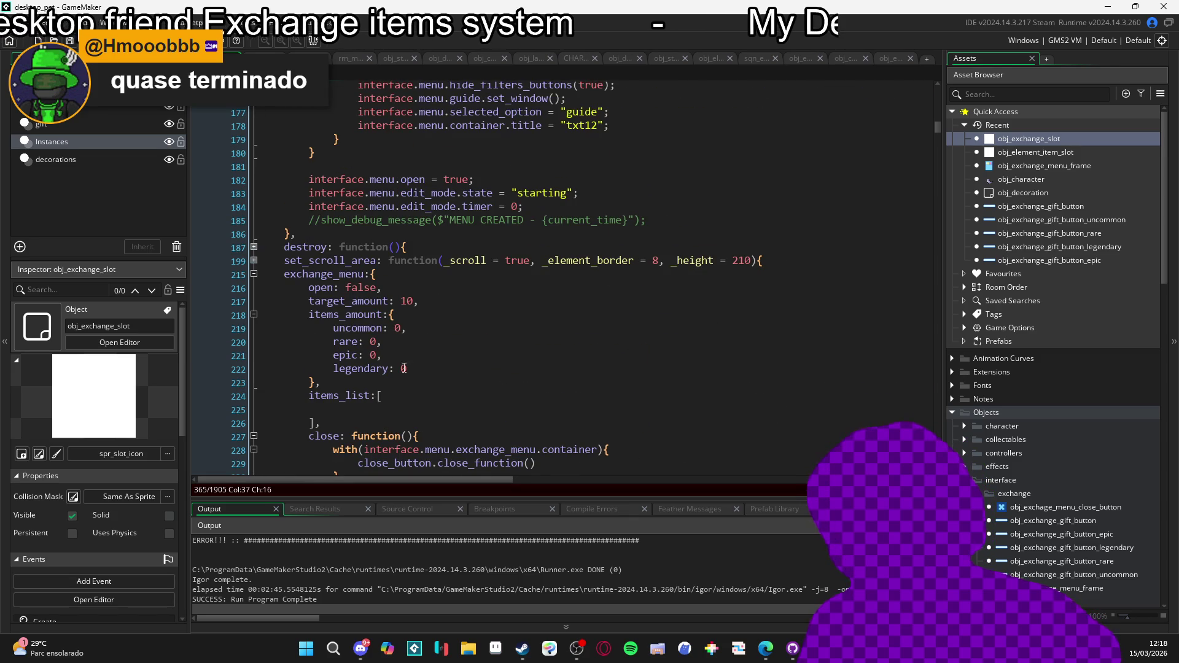
scroll(400, 362, down, 3)
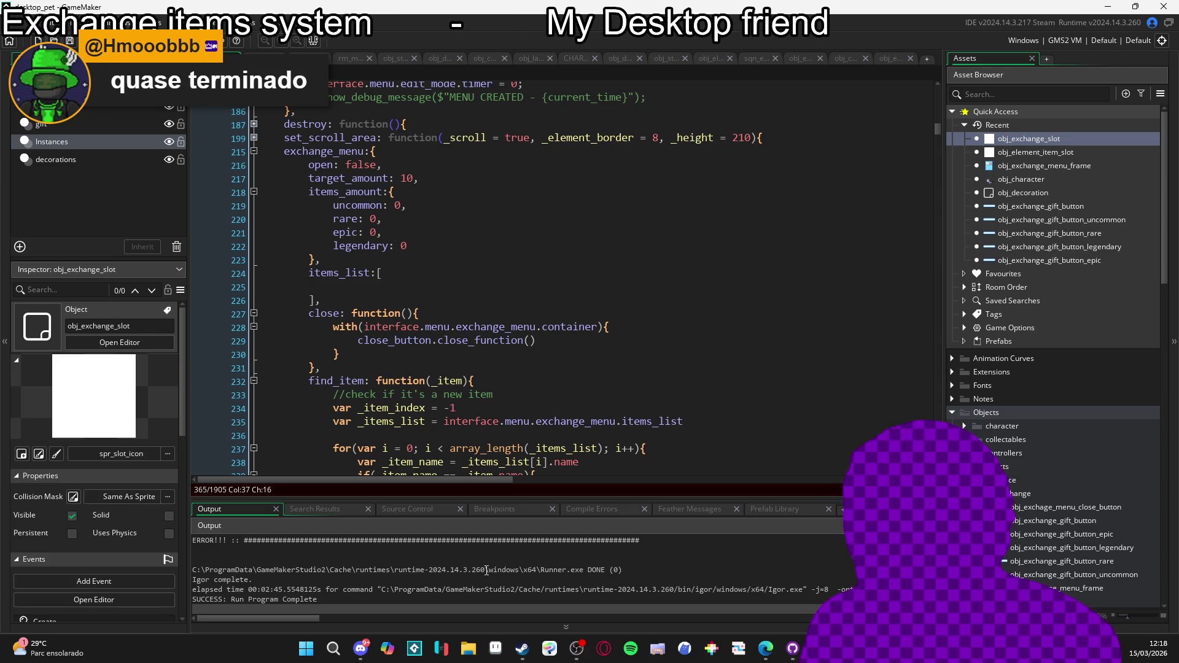
scroll(489, 454, up, 11)
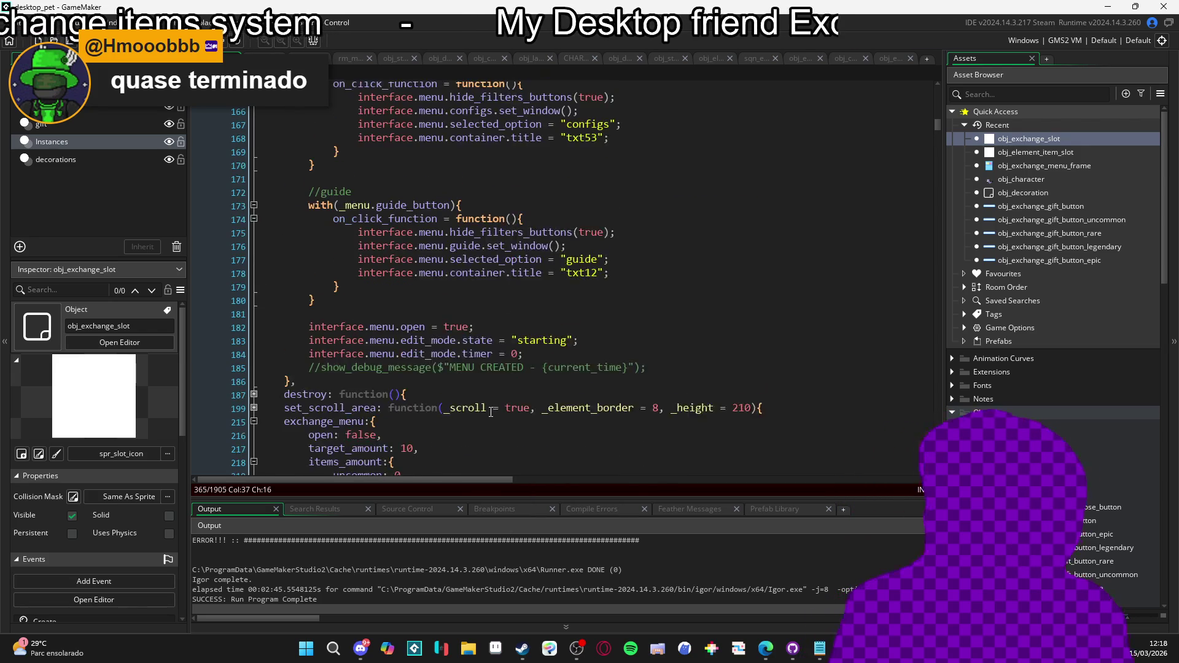
scroll(534, 353, up, 12)
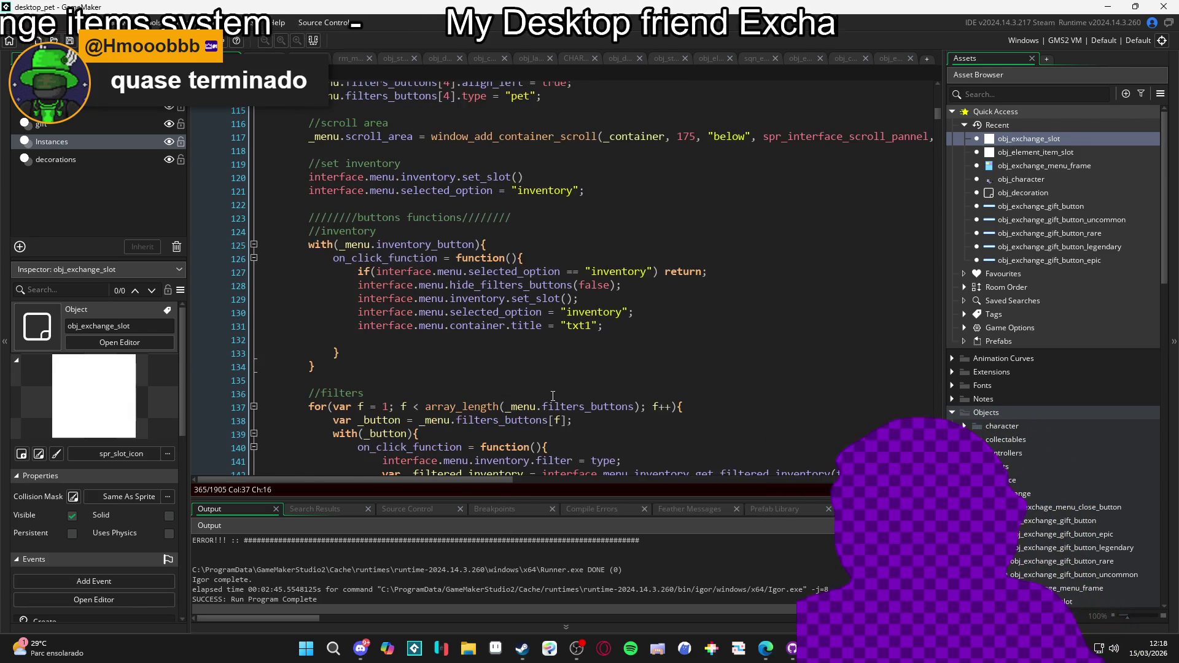
scroll(555, 399, down, 3)
scroll(577, 374, up, 7)
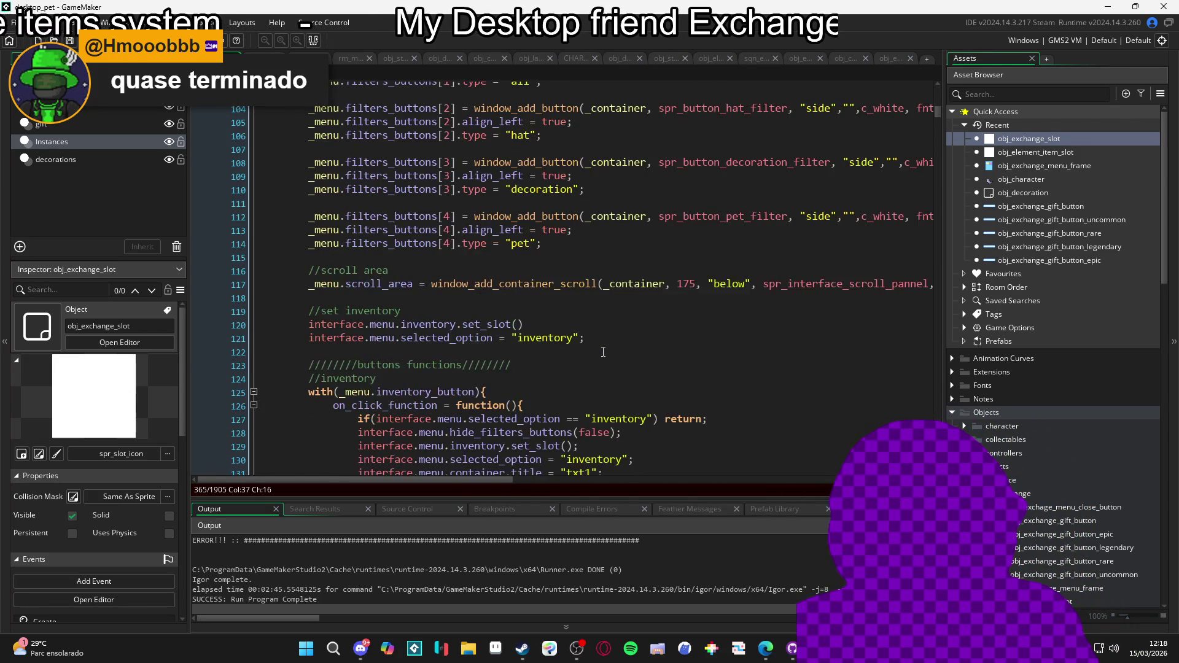
scroll(603, 352, down, 15)
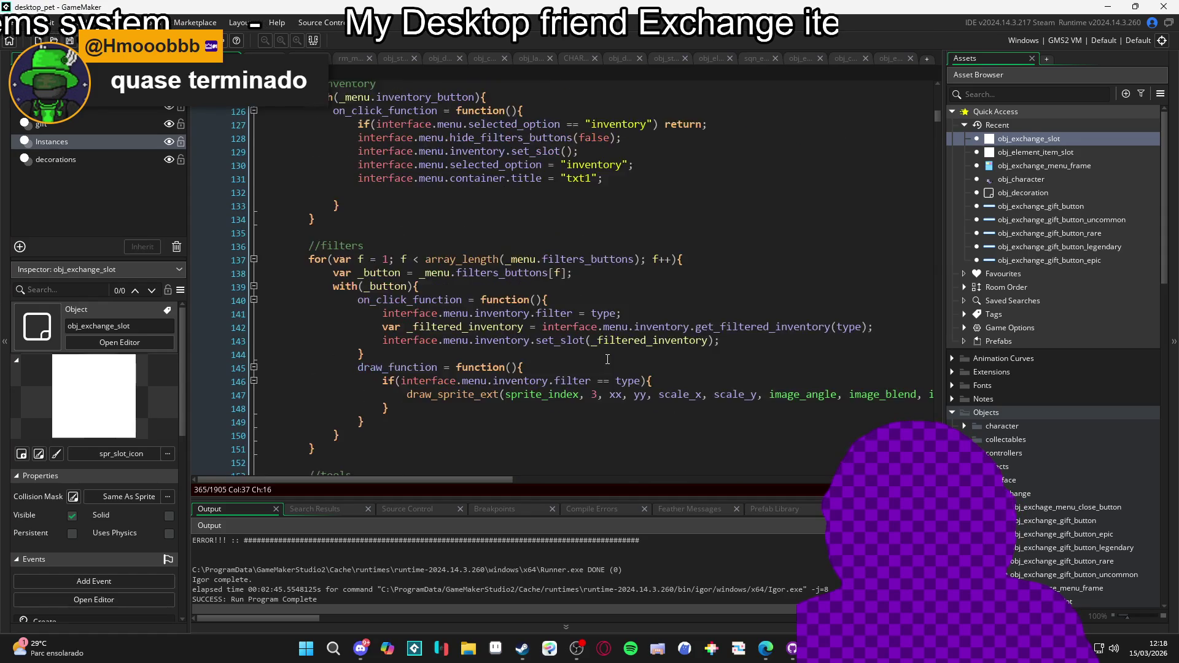
scroll(606, 363, down, 7)
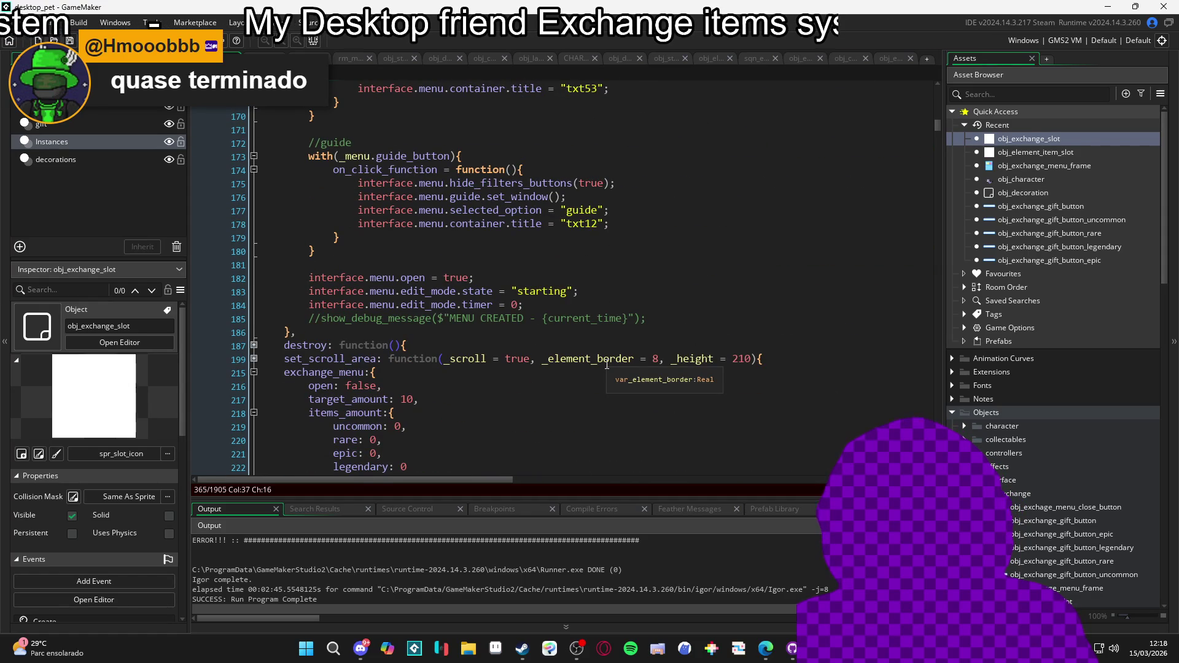
scroll(628, 376, down, 4)
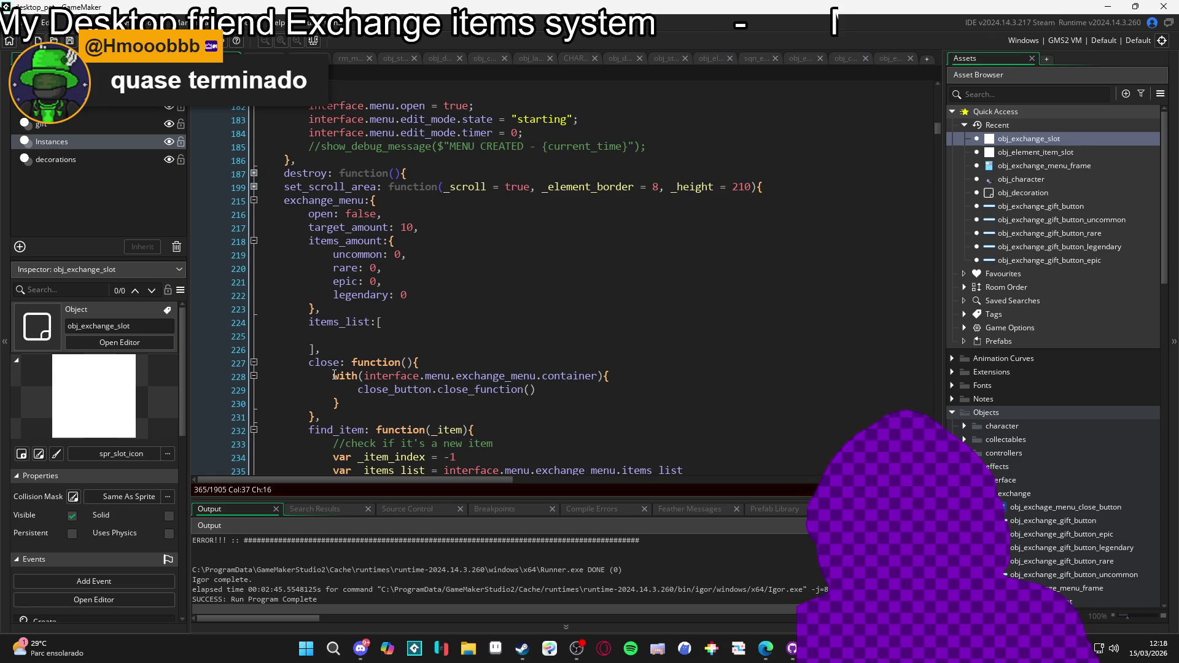
drag(333, 375, 344, 404)
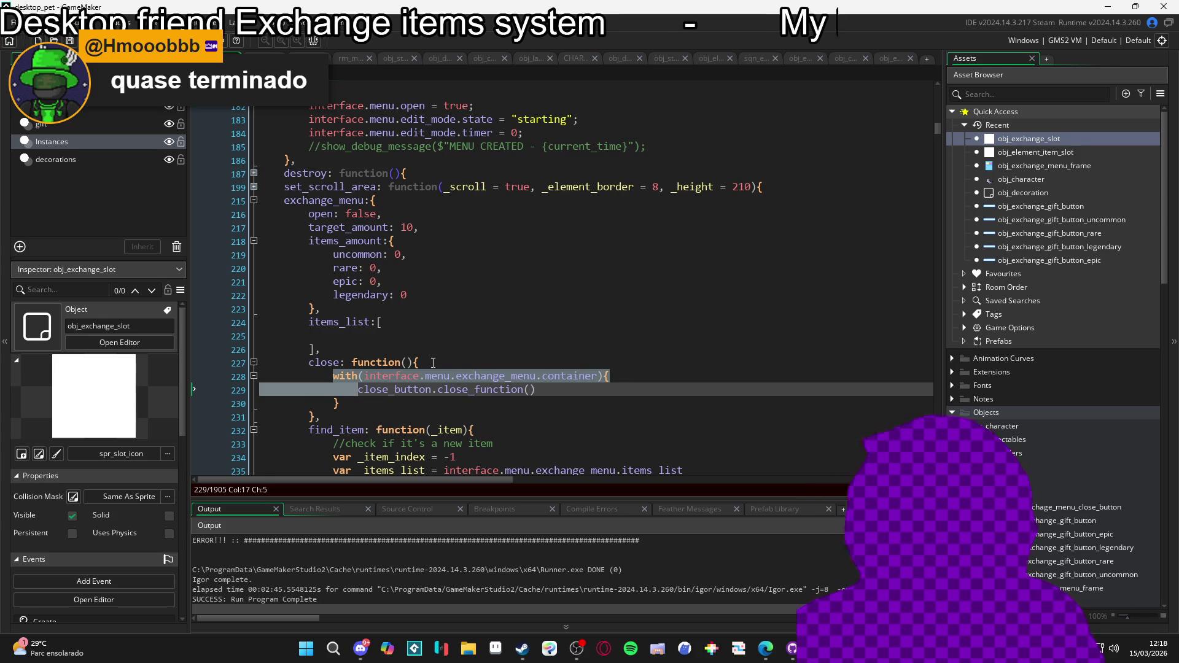
Undo and delete the edited lines around line 228 of the close function
click(451, 376)
key(ctrl+z)
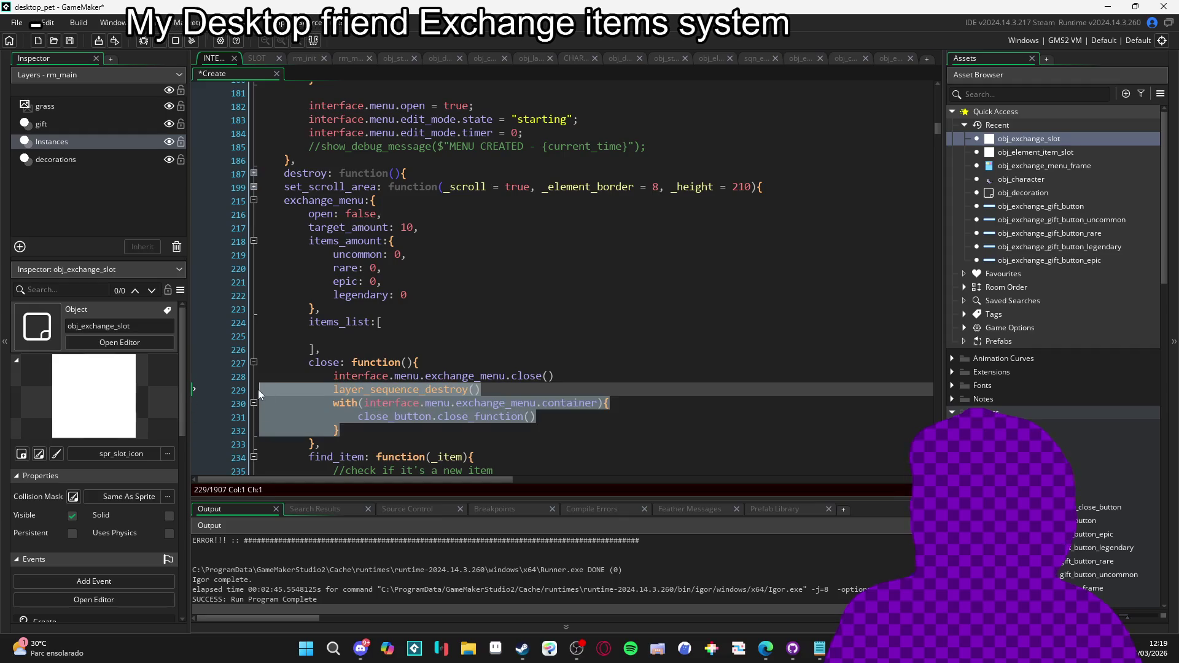
key(BackSpace)
key(BackSpace)
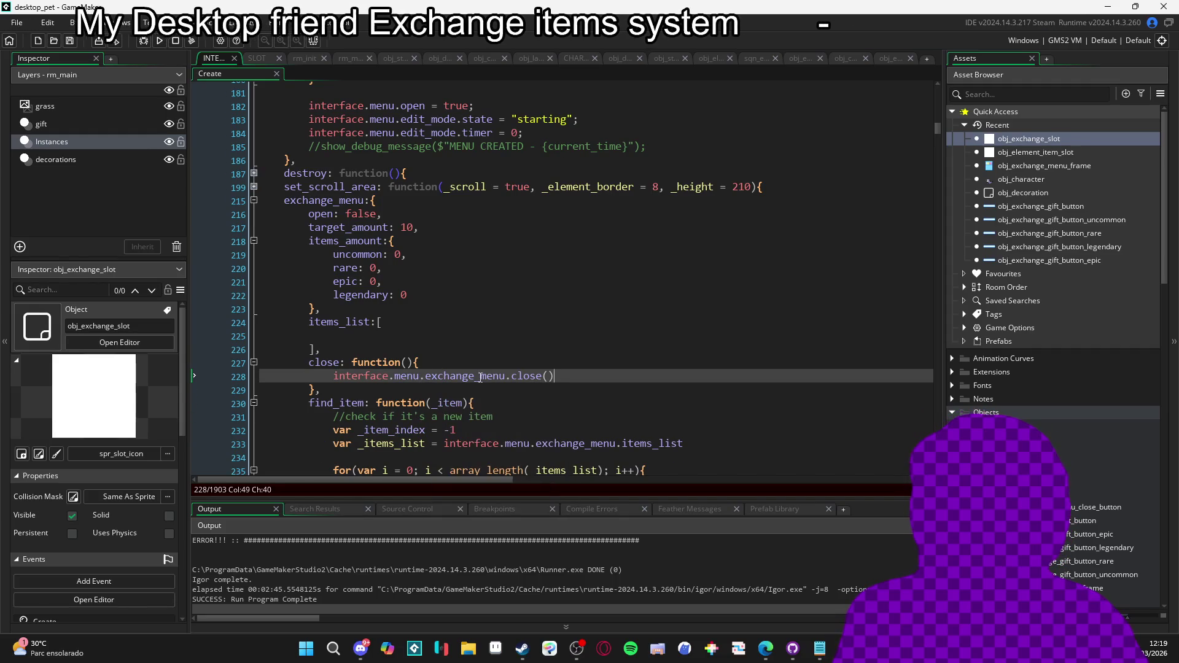
scroll(499, 292, down, 10)
Search for 'exchange_menu:' and place the cursor on the struct's close() call
key(ctrl+f)
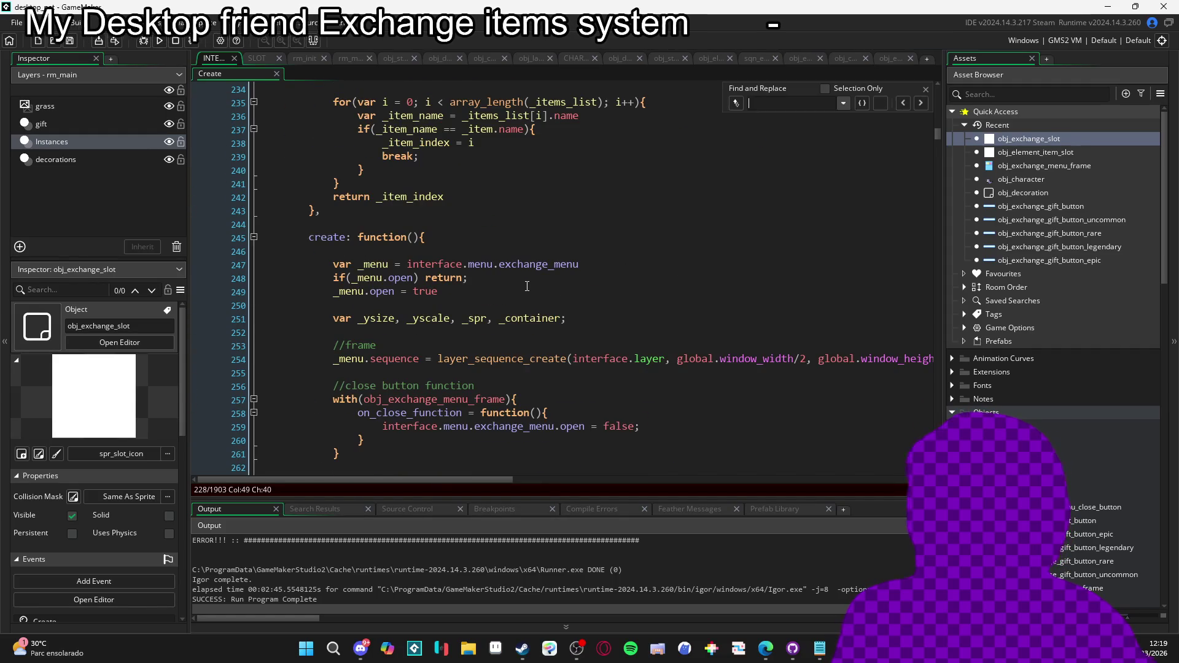
text(exchang)
key(BackSpace)
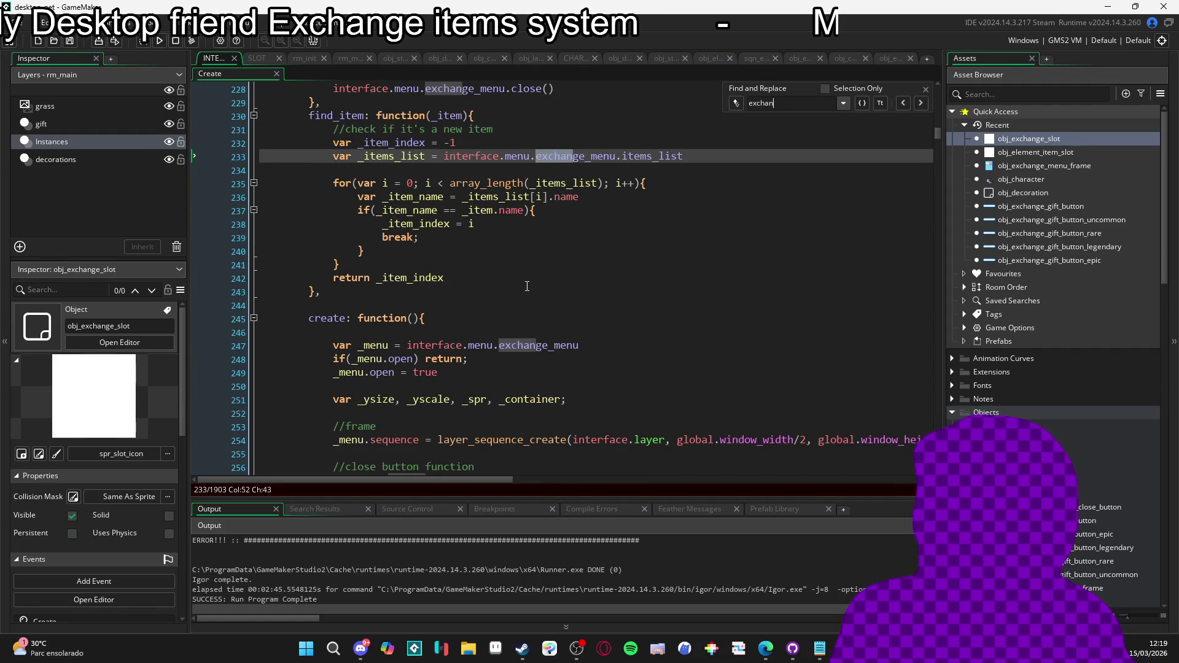
text(ge_me)
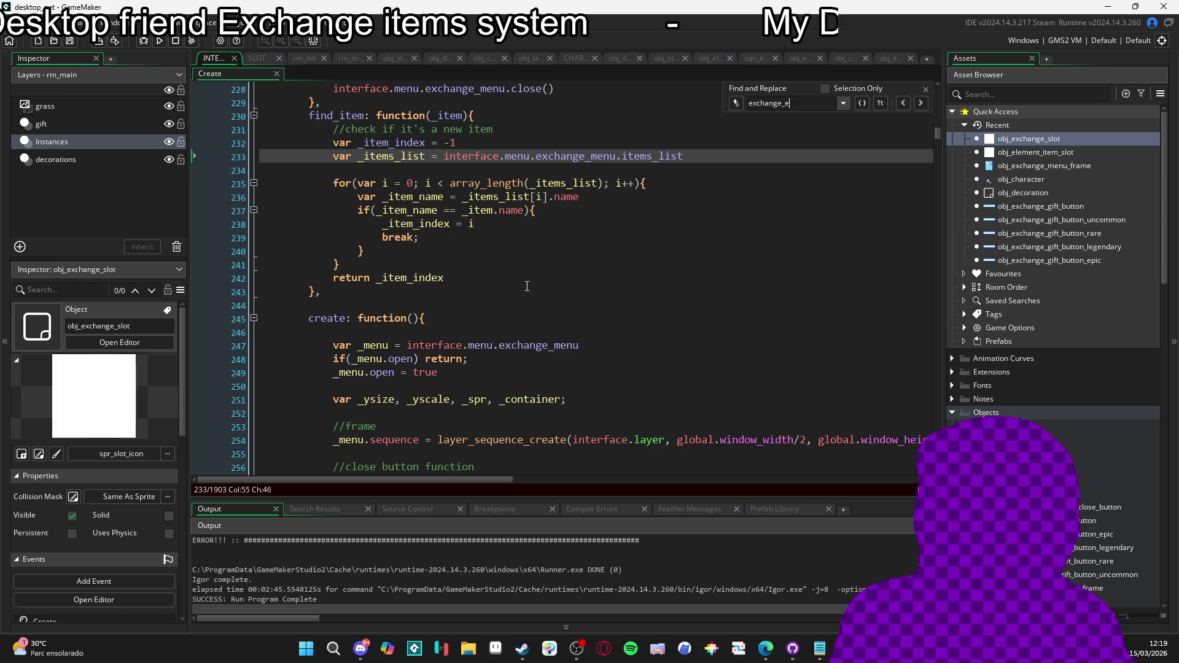
text(u)
key(BackSpace)
text(nu:)
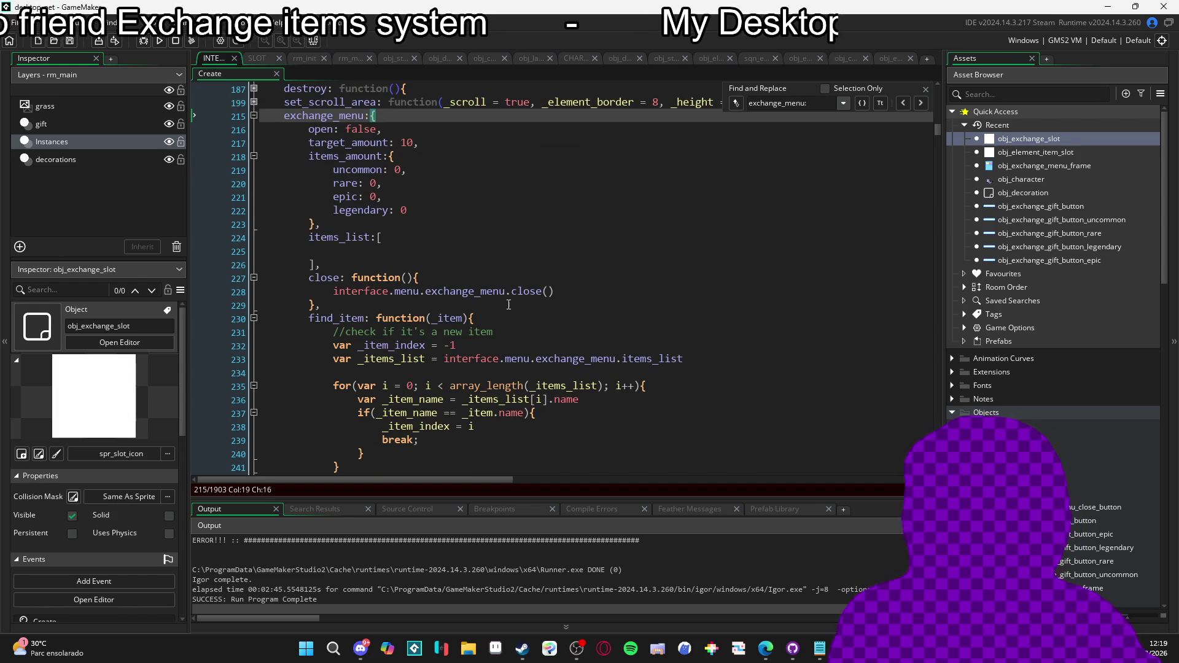
click(566, 291)
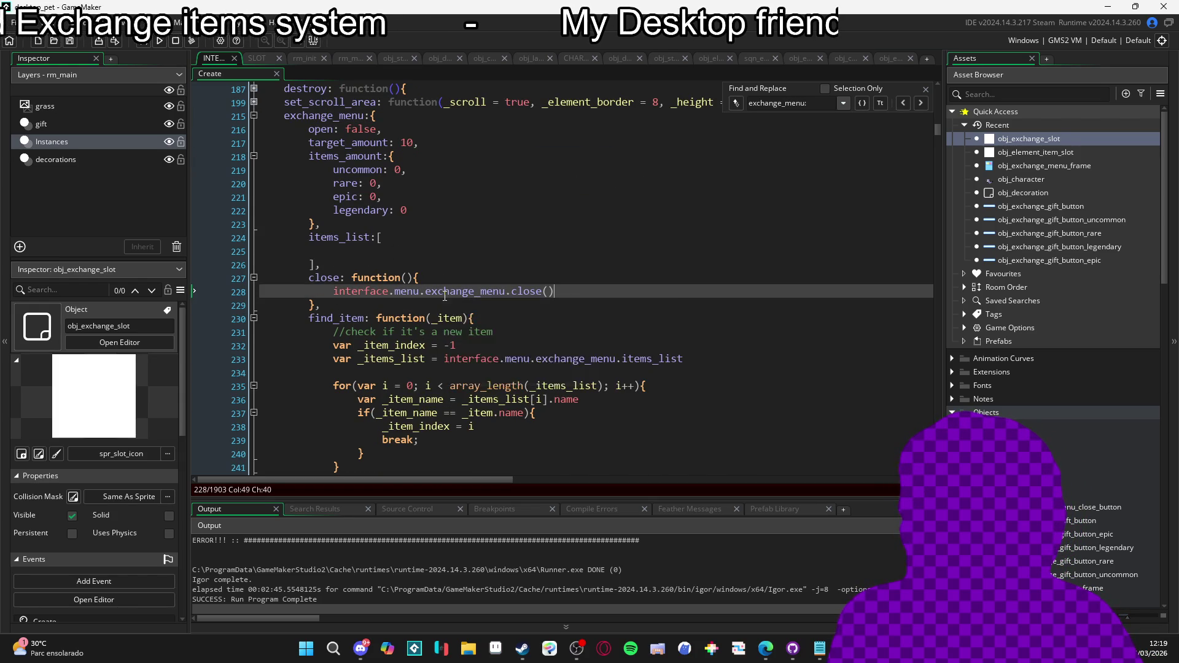
mouse_move(448, 292)
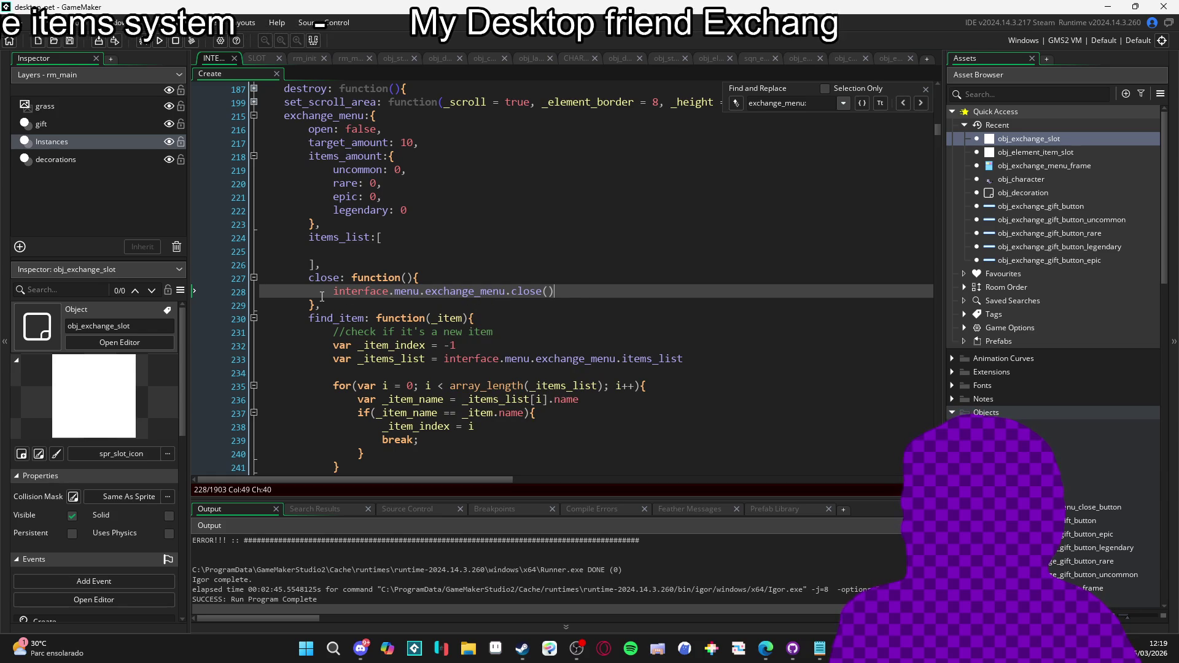
click(541, 291)
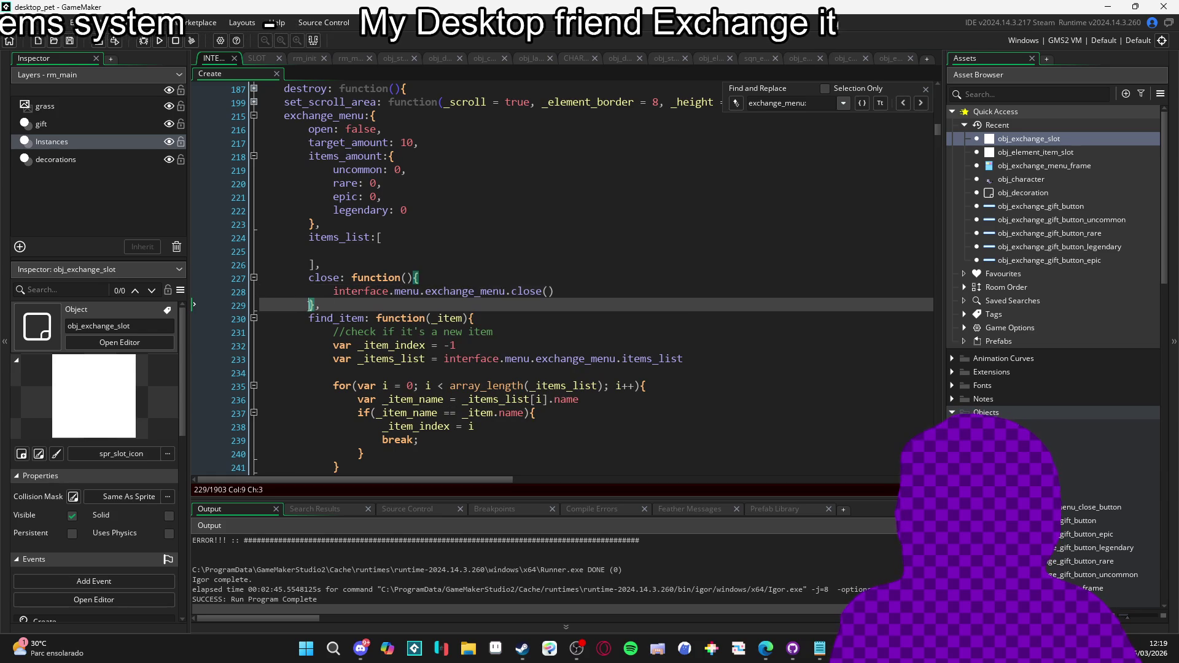
Insert layer_sequence_destroy(interface.menu.exchange_menu.sequence) above the close() call, with a blank line above it
click(571, 278)
key(Return)
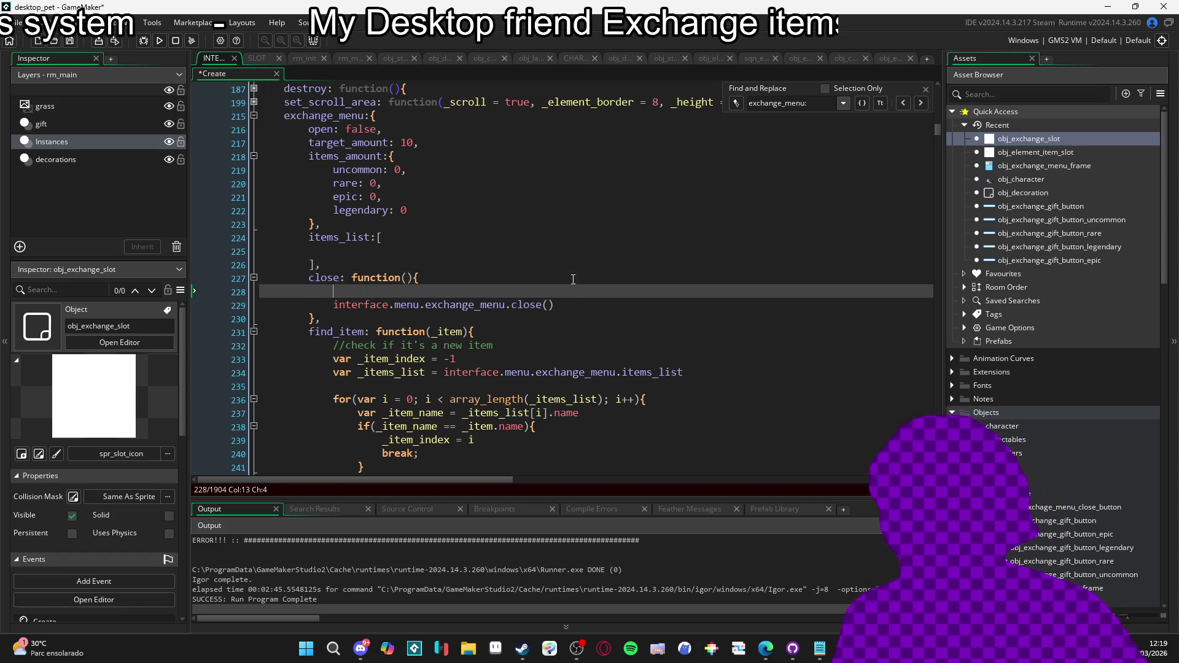
text(layer_qu)
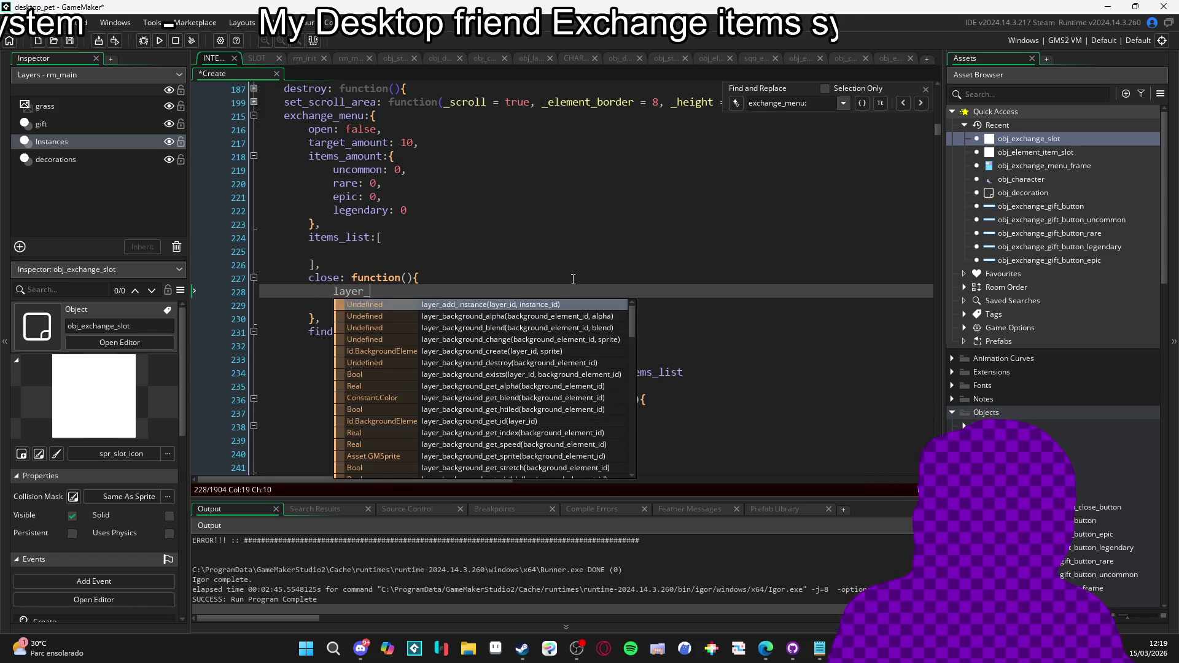
key(BackSpace)
key(BackSpace)
text(sequence_de)
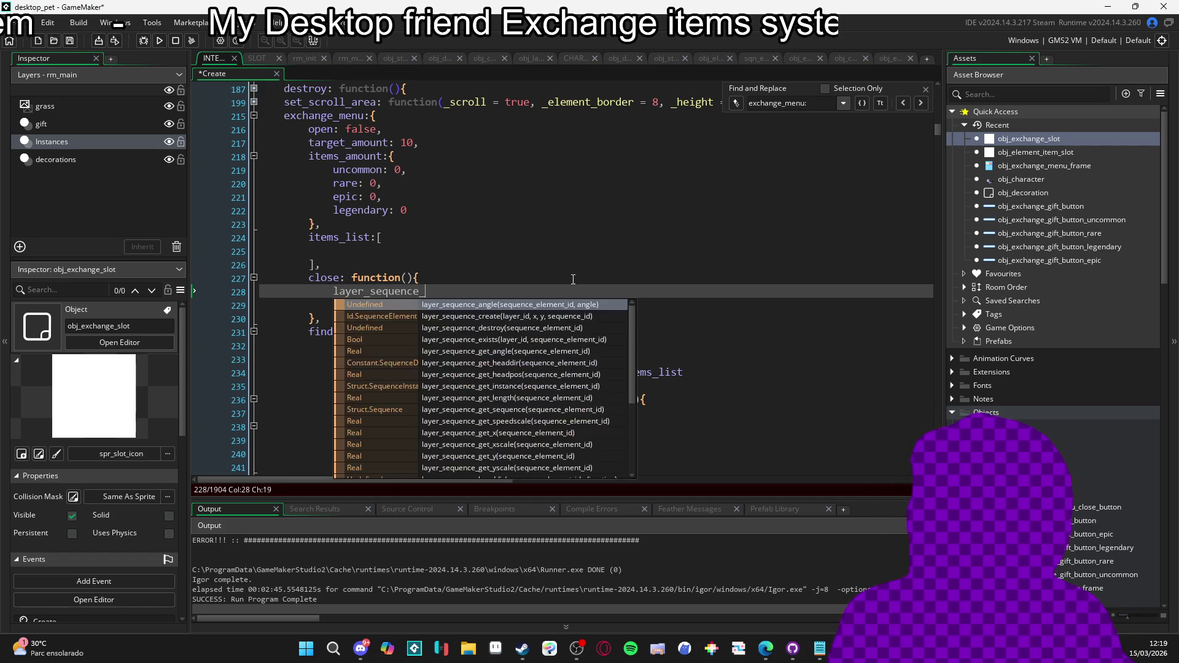
key(Return)
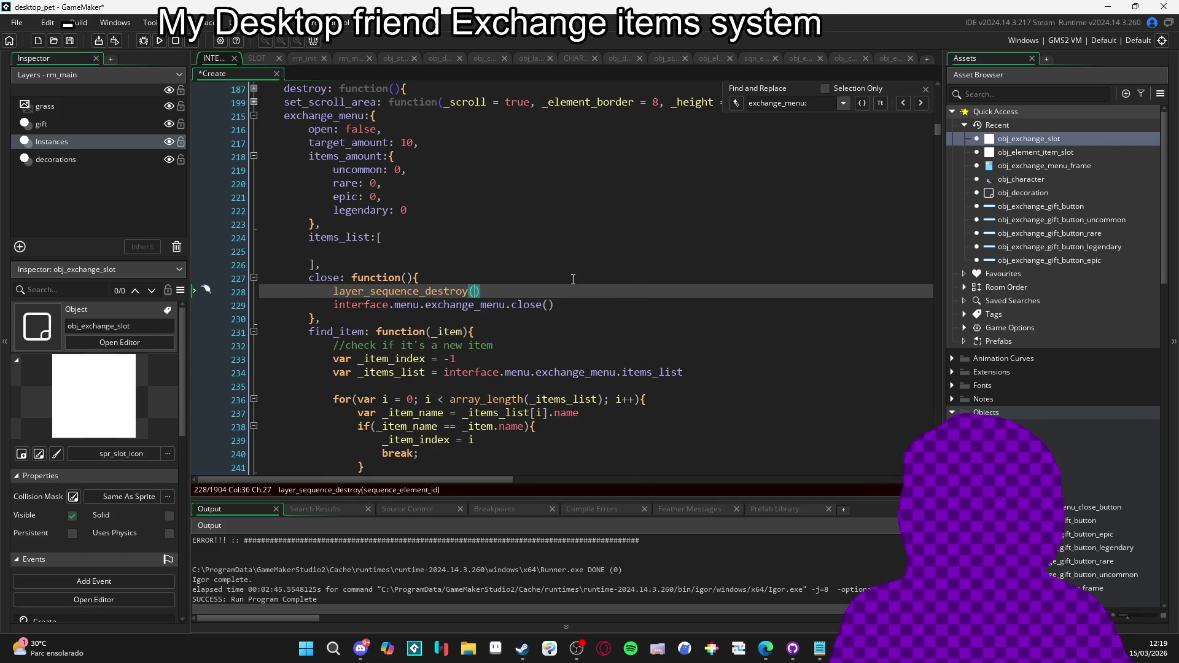
text(interface.menu.)
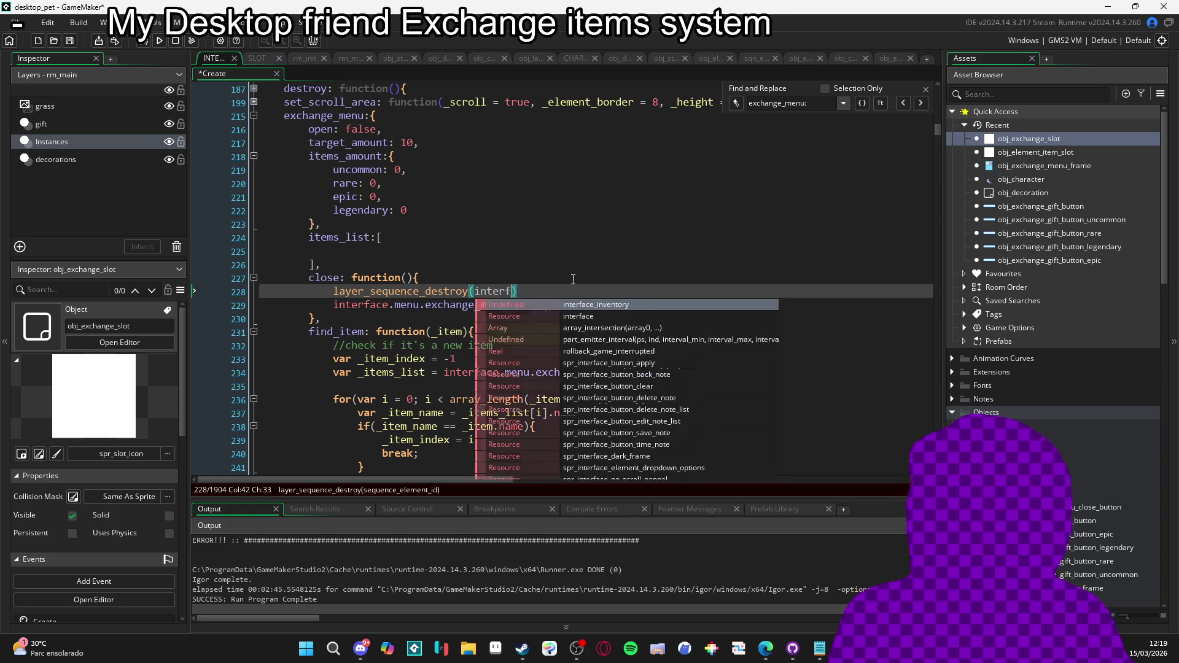
text(exchange_menu.)
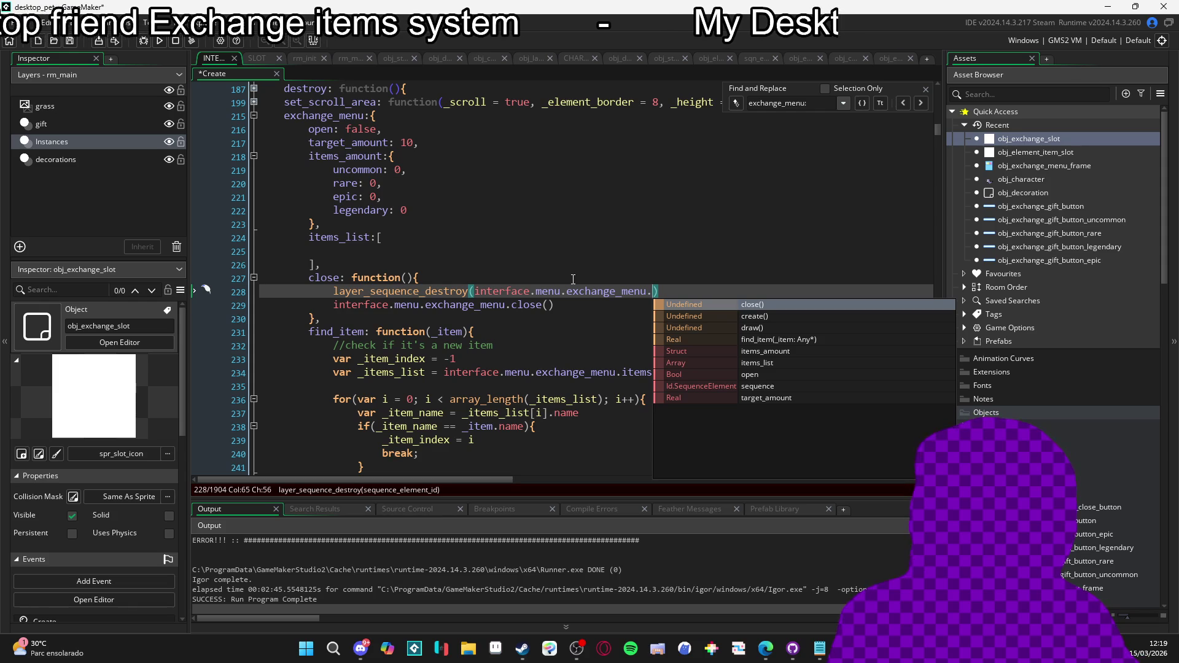
text(s)
key(Return)
key(Home)
key(Return)
key(Up)
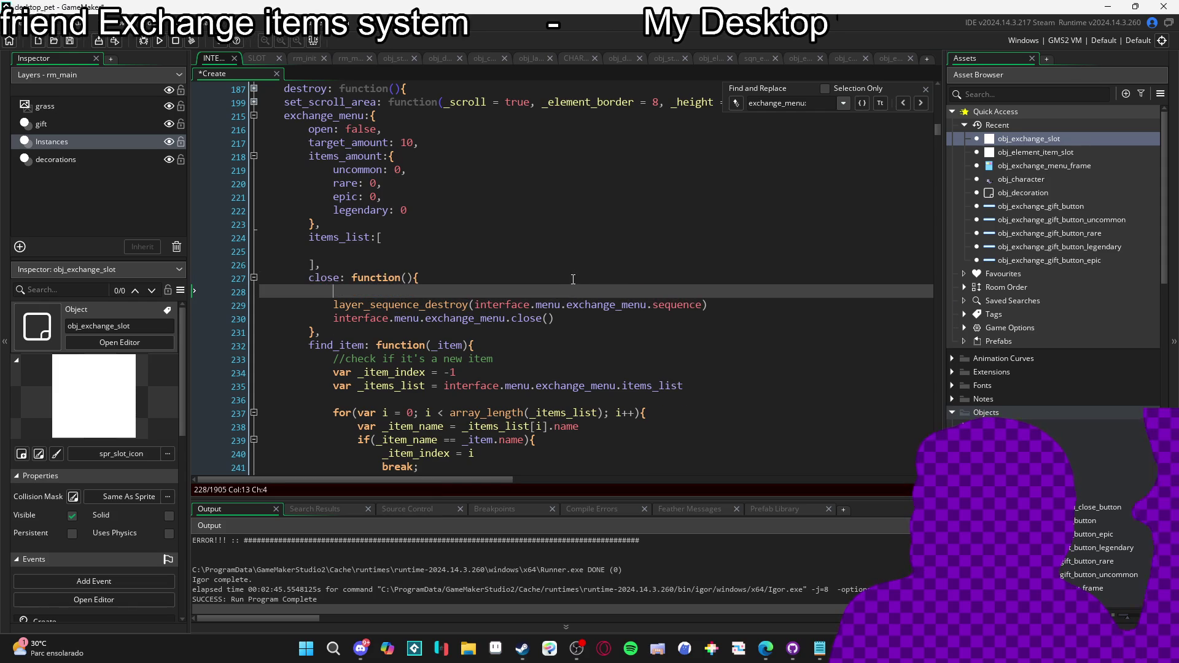
Add 'interface.menu.exchange_menu.open = false' preceded by 'if(interface.menu.exchange_menu.open) return', and save
click(624, 303)
drag(653, 305, 557, 326)
click(474, 307)
key(Up)
text(interface.menu.exchange_menu.)
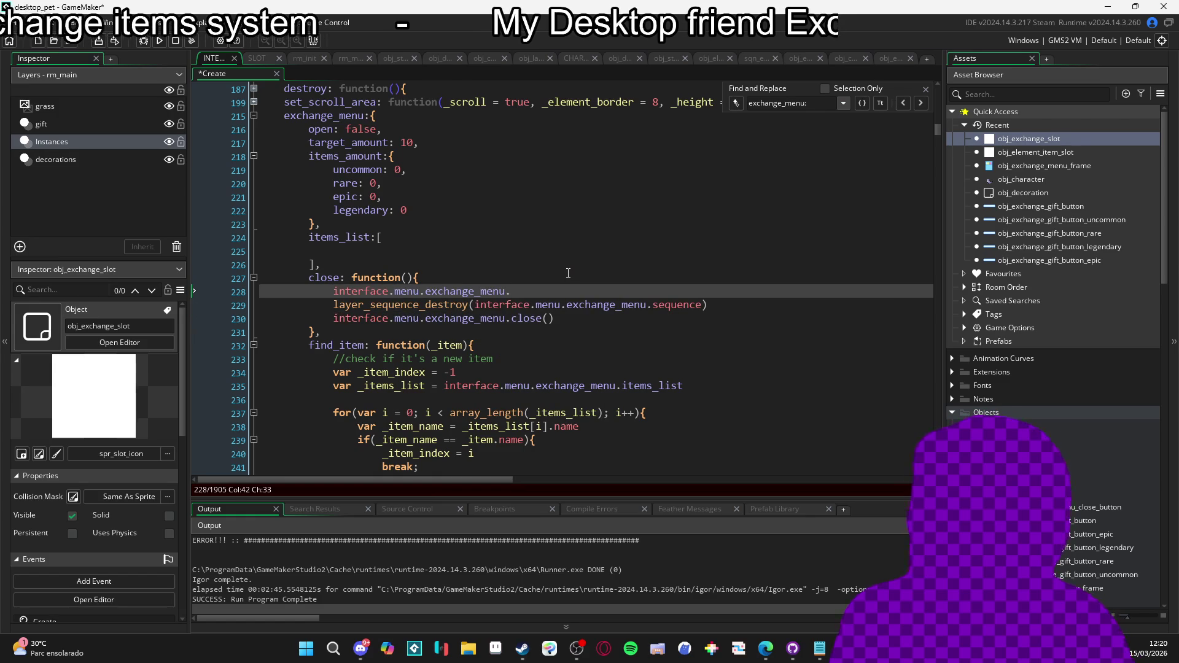
text(open = false)
key(Home)
key(Return)
key(Up)
text(if(interface.menu.exchange_menu)
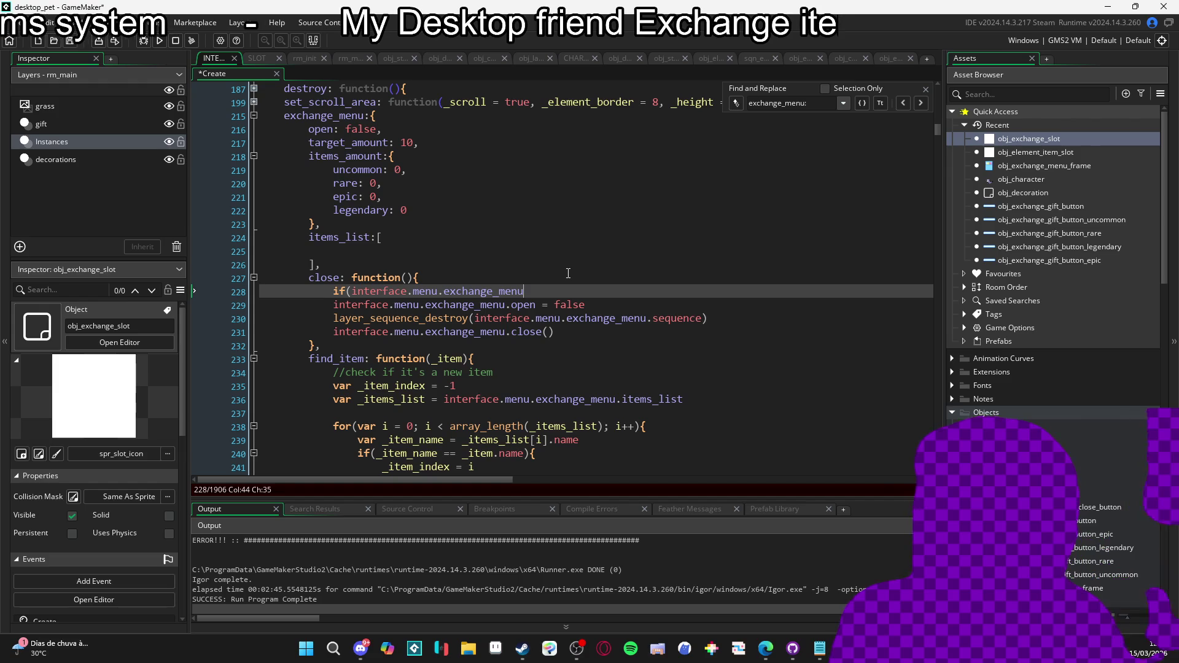
text(.)
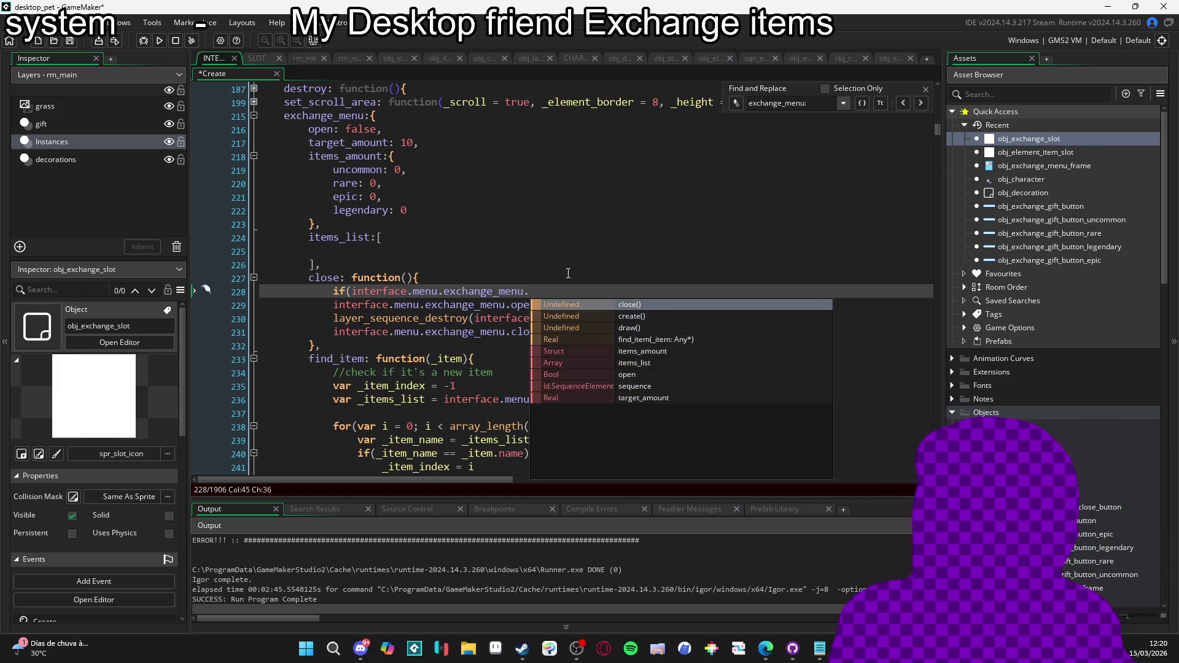
text(open) return)
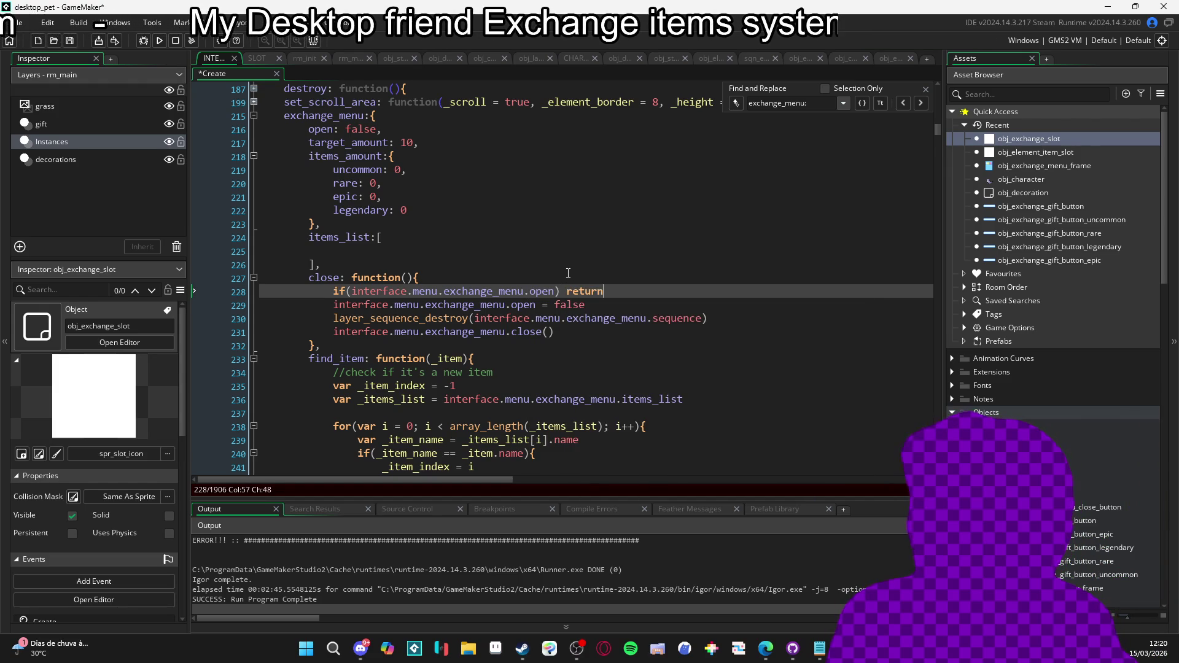
text(;)
key(ctrl+s)
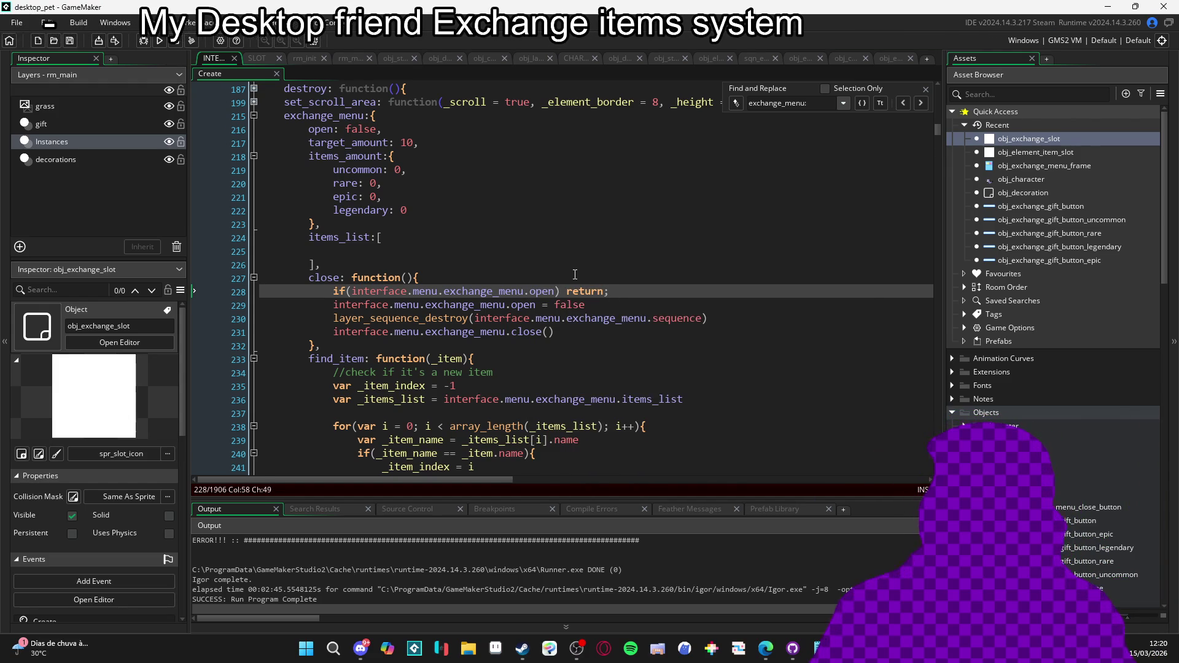
key(BackSpace)
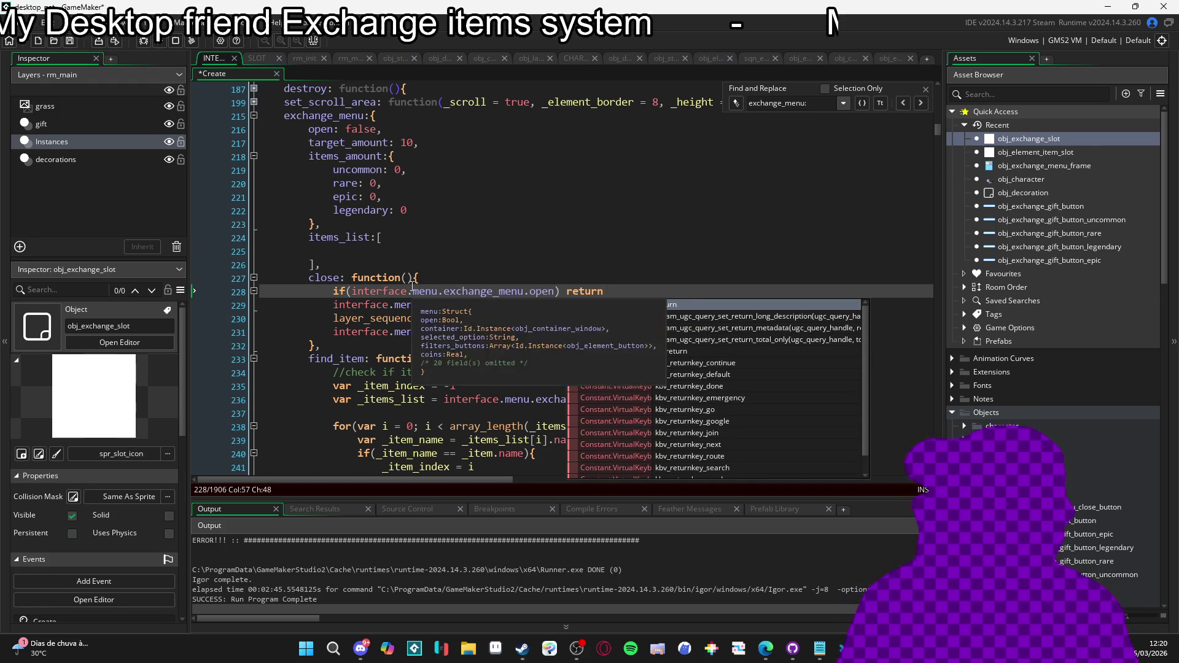
Review the guard, open reset and sequence destroy lines in the close function
click(475, 305)
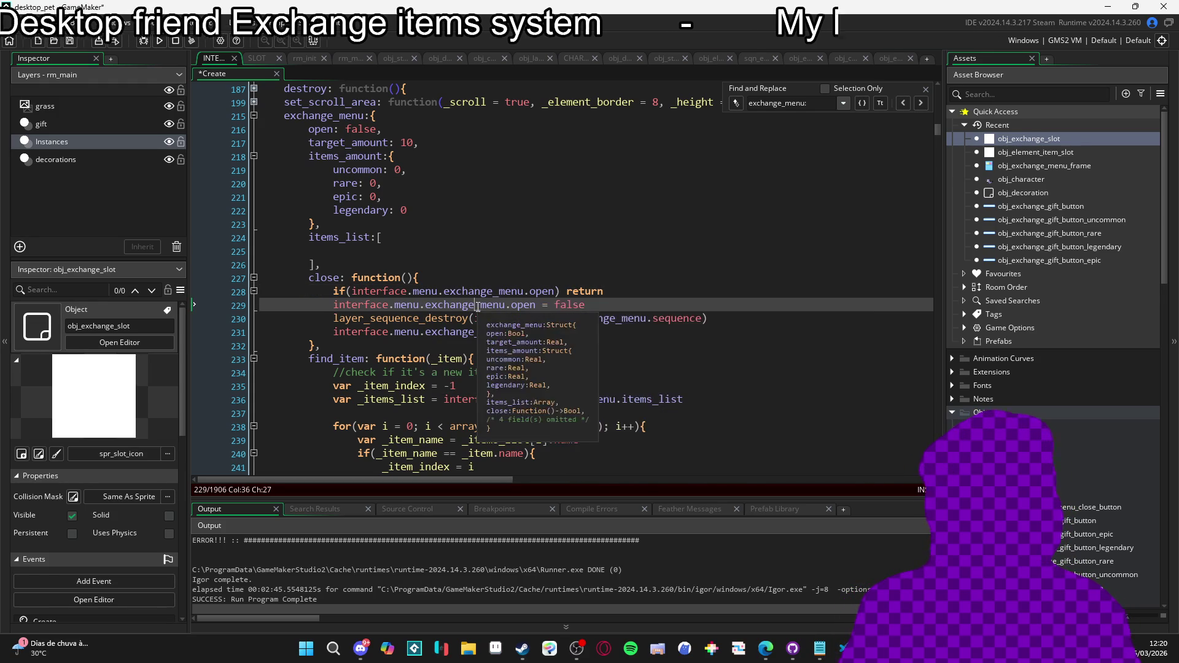
click(614, 308)
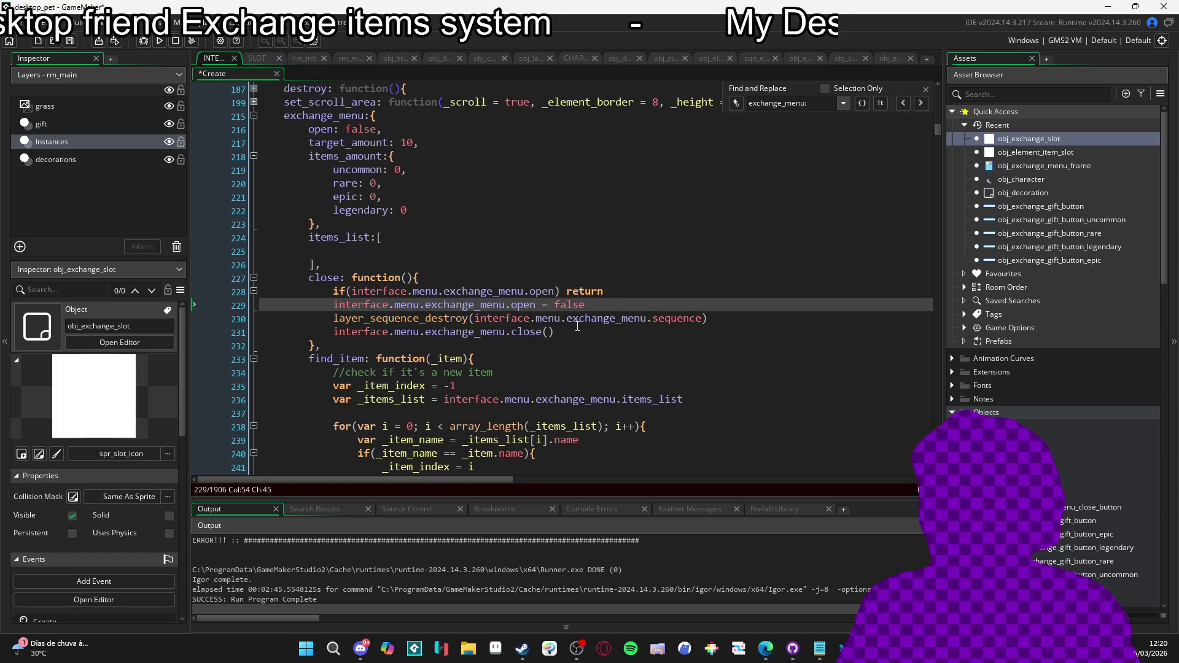
key(Up)
key(Down)
key(Down)
key(Up)
key(Down)
key(Right)
key(Right)
key(Right)
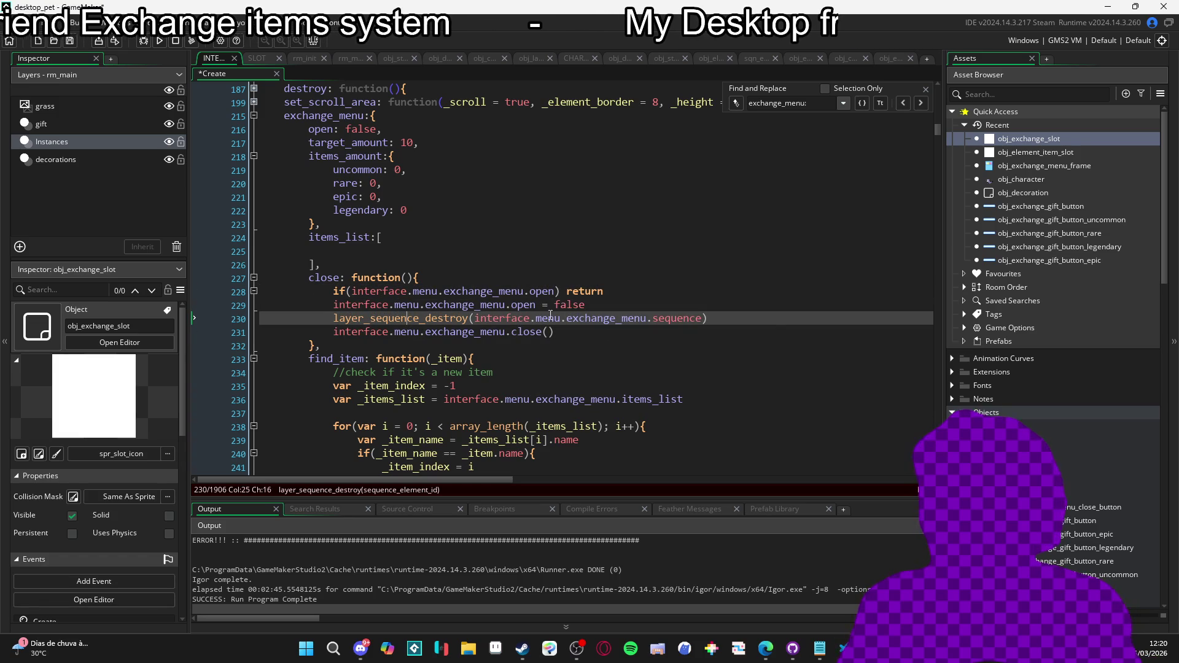
key(Right)
key(Right)
key(Right)
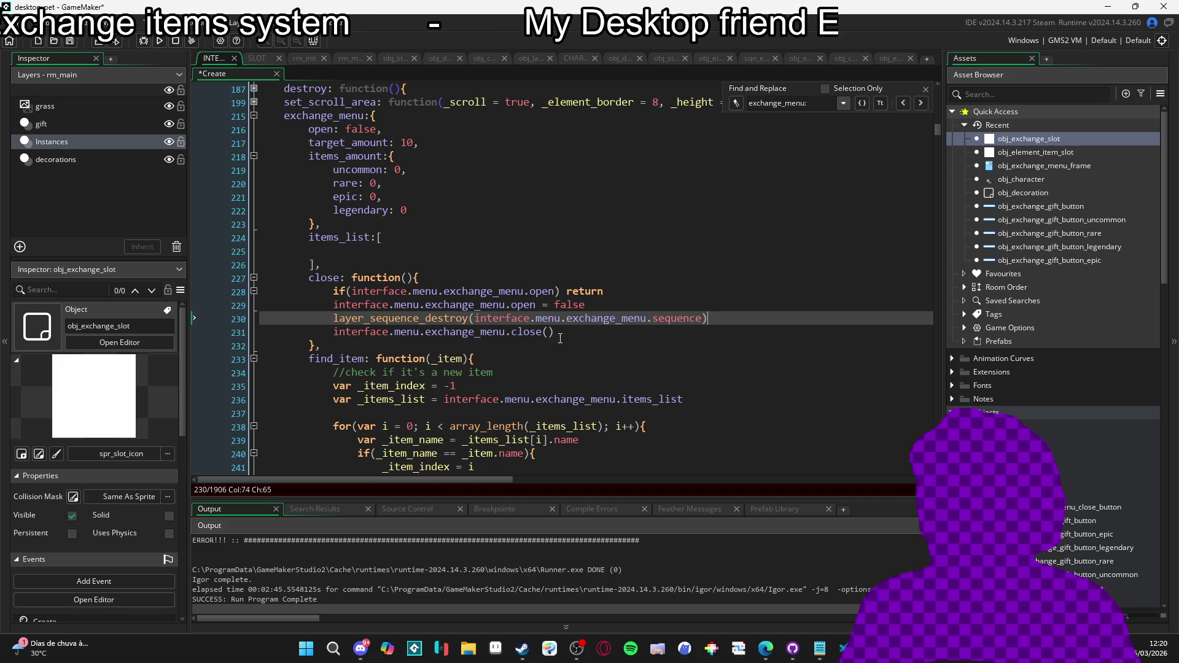
click(617, 291)
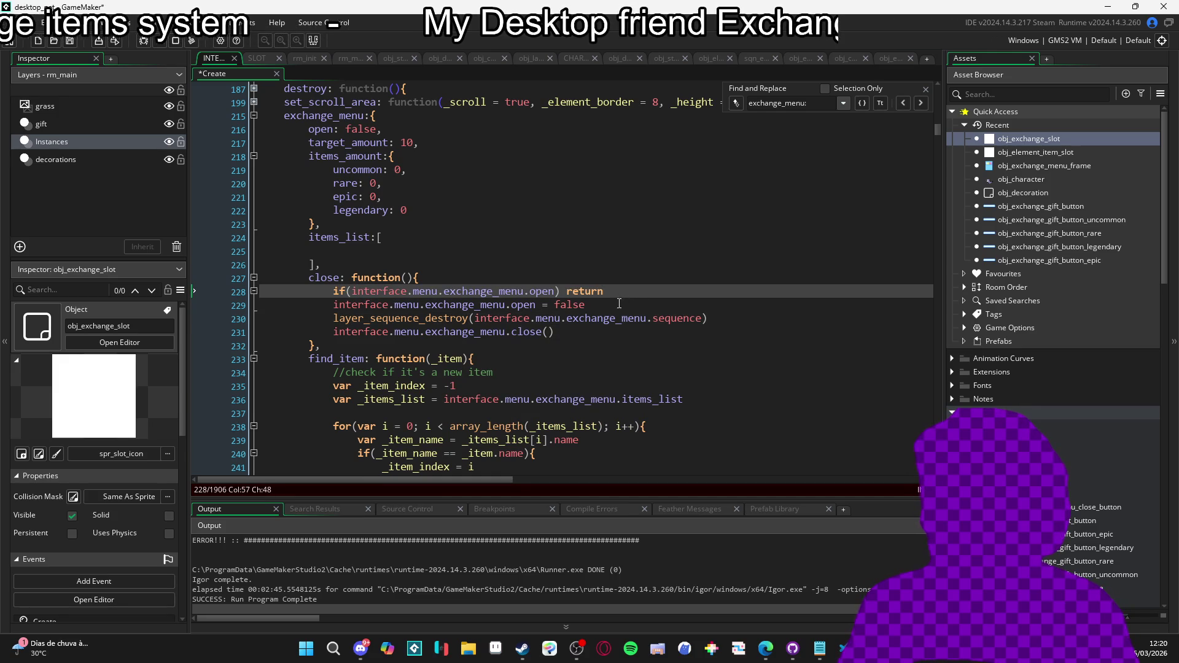
drag(511, 318, 700, 324)
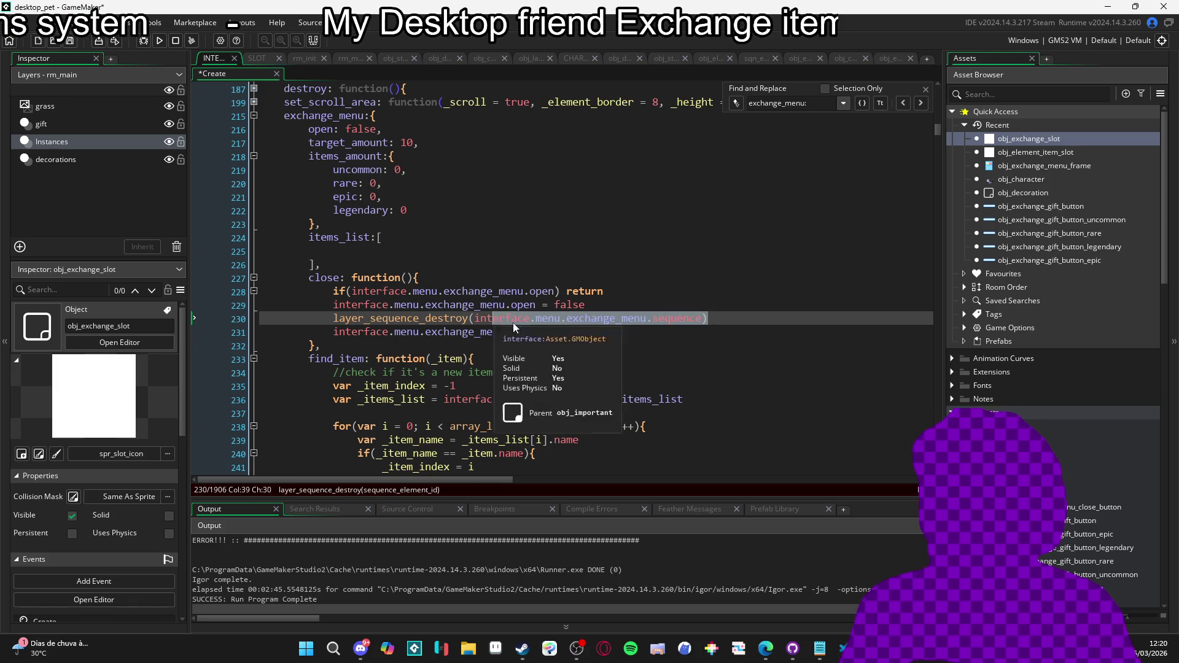
click(726, 320)
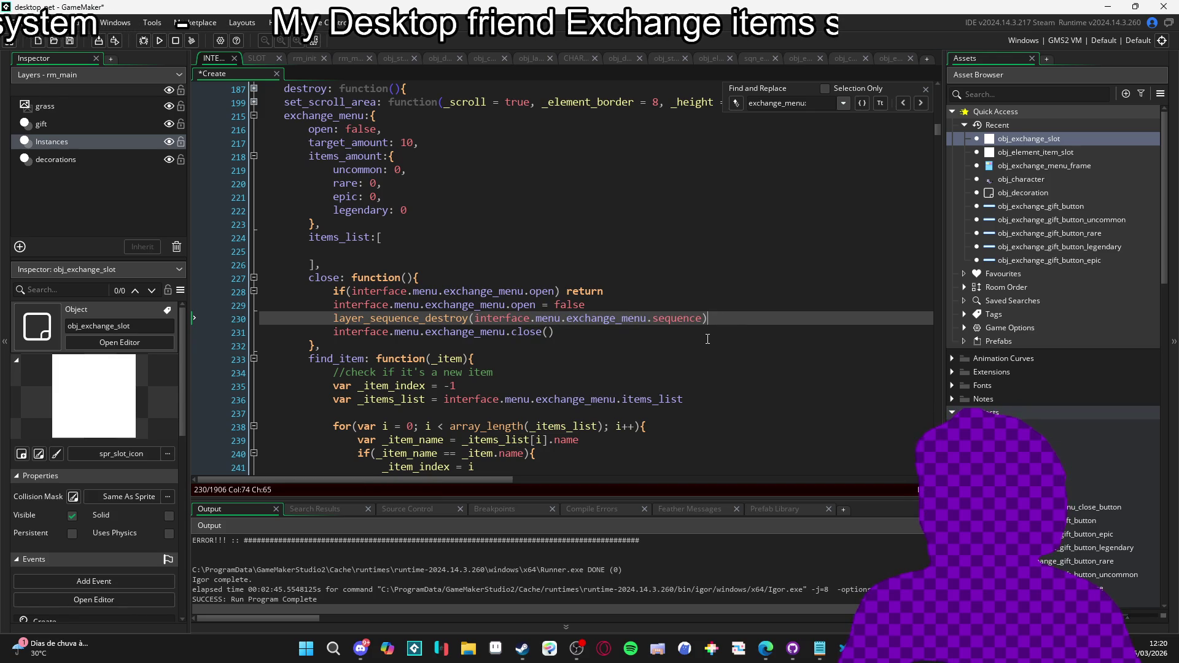